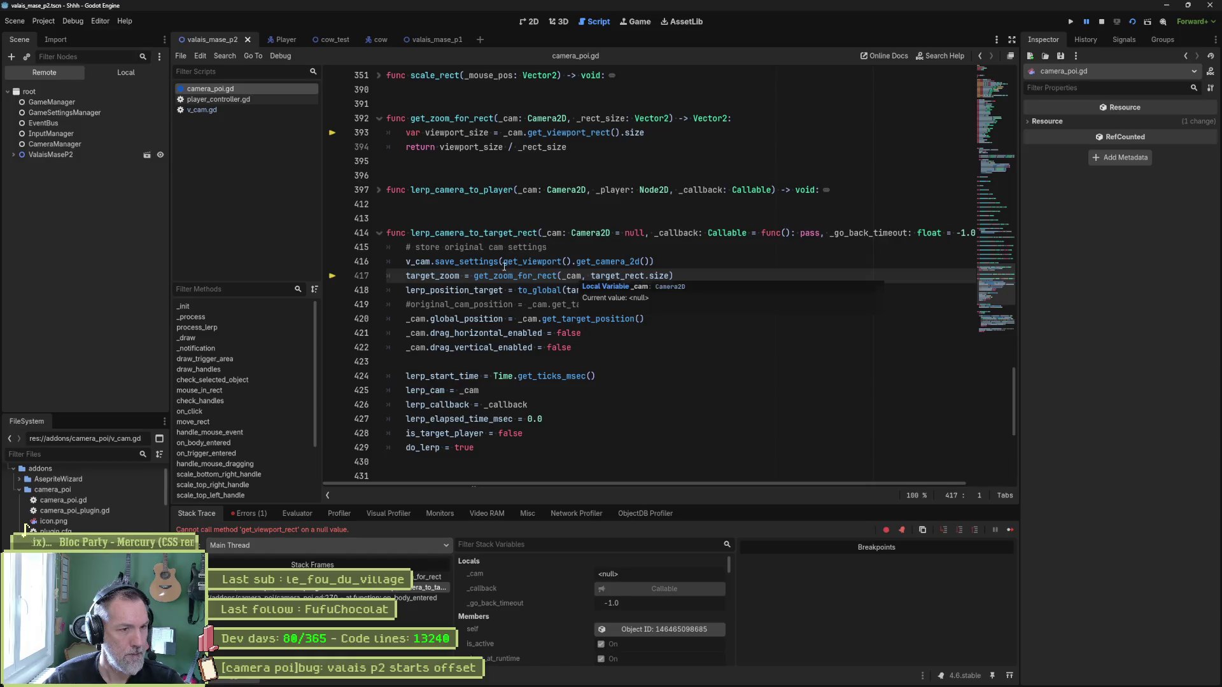
Stop the debugger and add 'if not _cam: _cam = get_viewport().get_camera_2d()' above save_settings.
{"action": "left_click", "coordinate": [636, 306]}
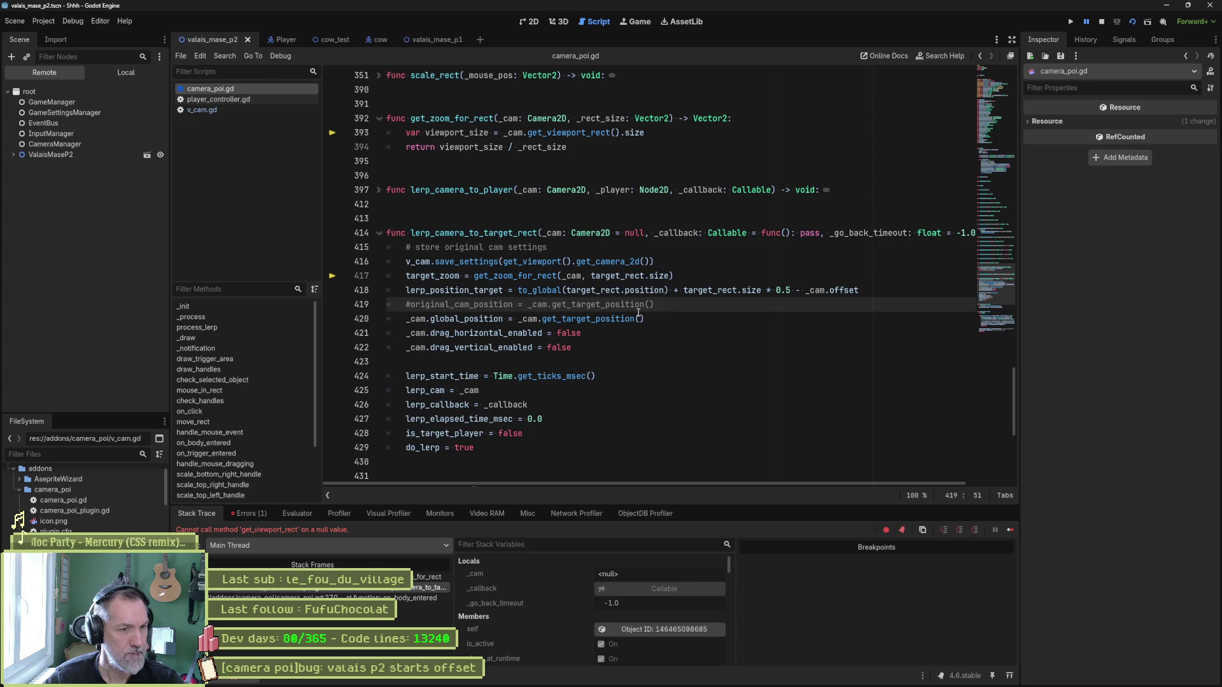
{"action": "key", "text": "F8"}
{"action": "left_click", "coordinate": [580, 258]}
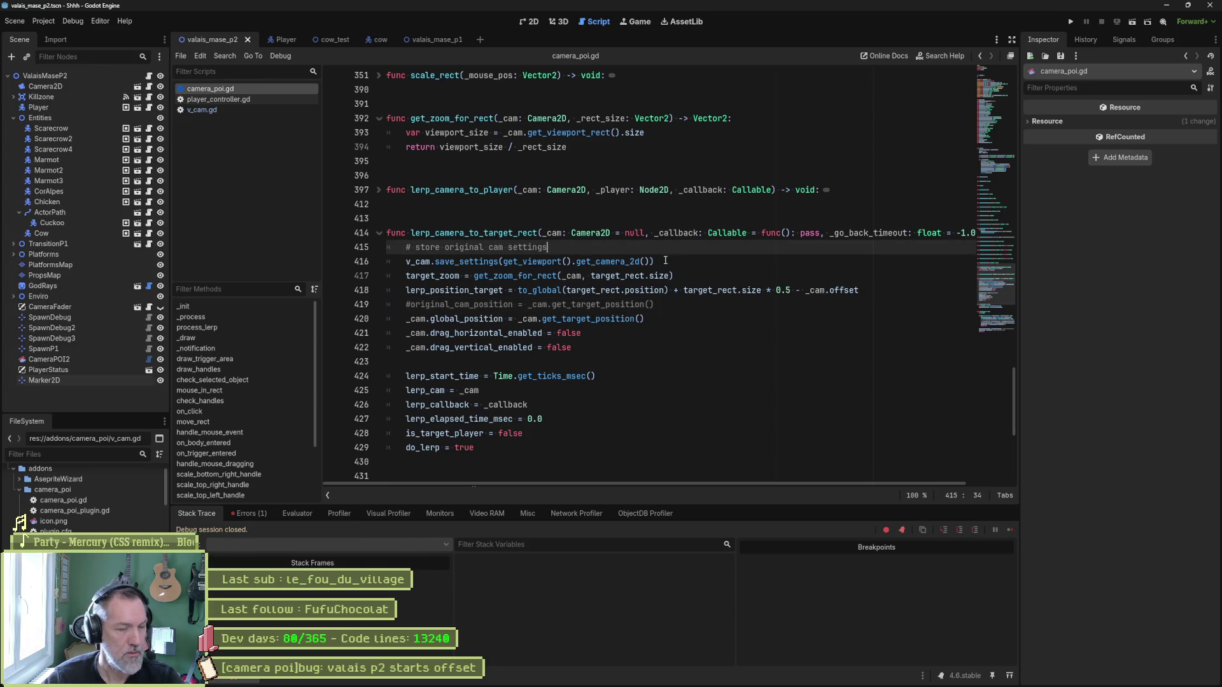
{"action": "key", "text": "ctrl+shift+Return"}
{"action": "type", "text": "if "}
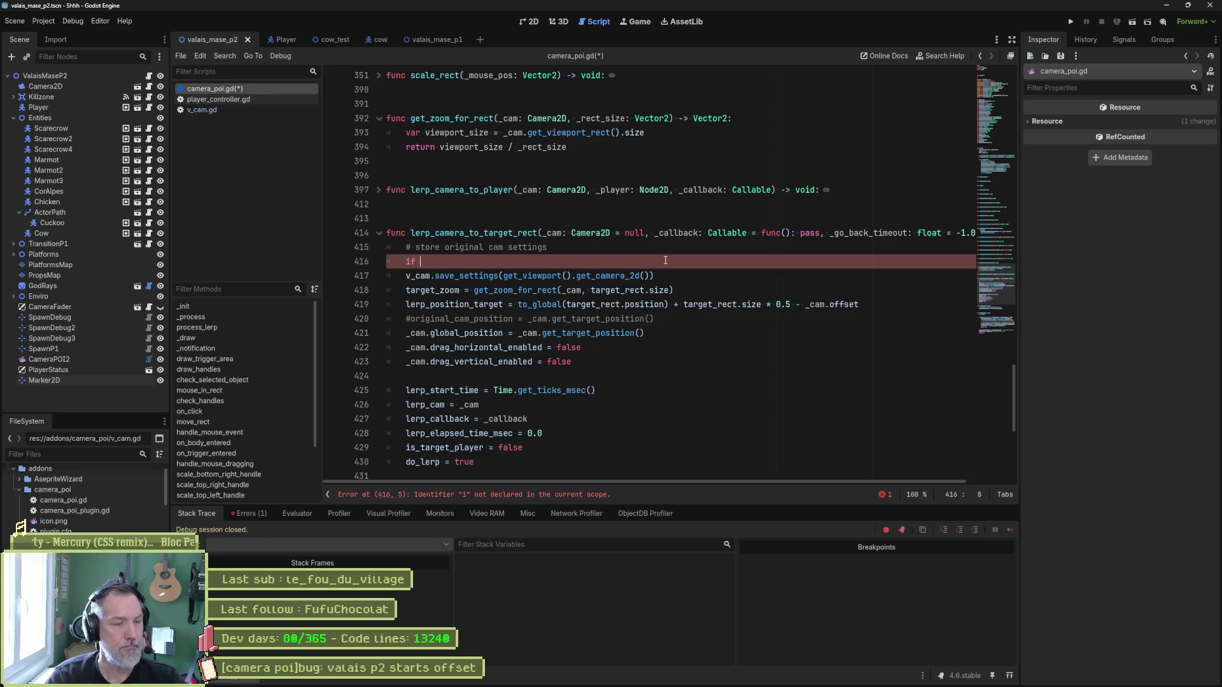
{"action": "type", "text": "not _cam: _cam ="}
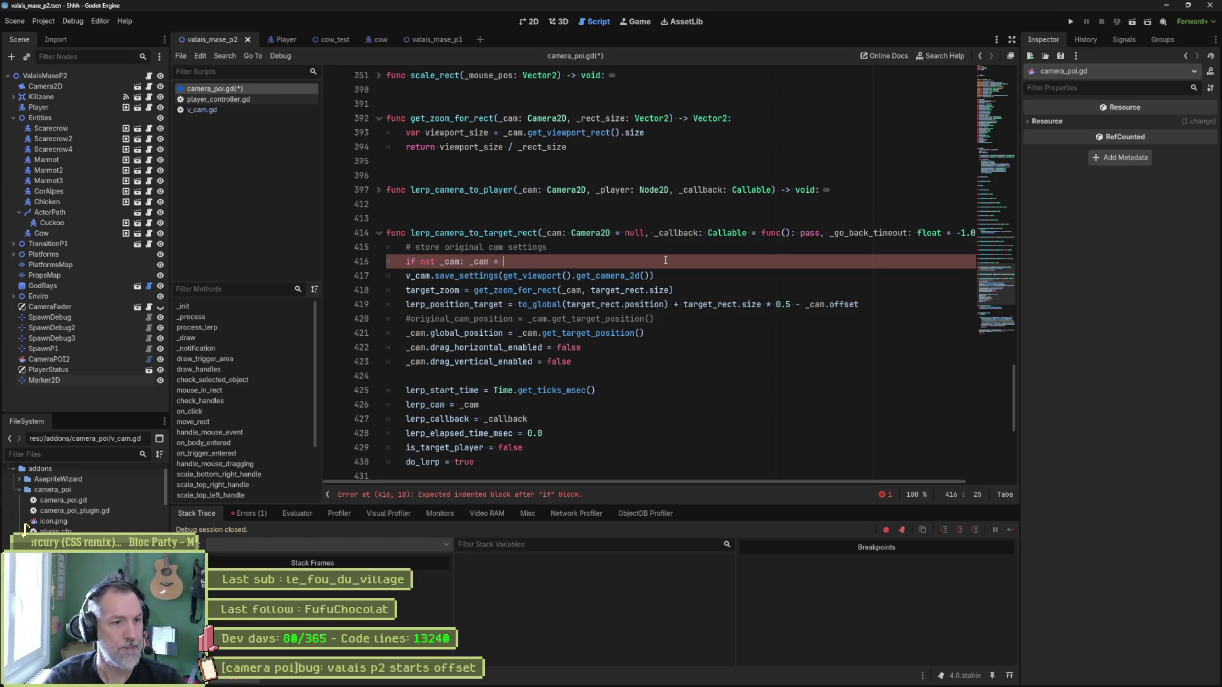
{"action": "key", "text": "Escape"}
{"action": "key", "text": "Down"}
{"action": "key", "text": "shift+ctrl+Right"}
{"action": "key", "text": "shift+ctrl+Right"}
{"action": "key", "text": "shift+ctrl+Right"}
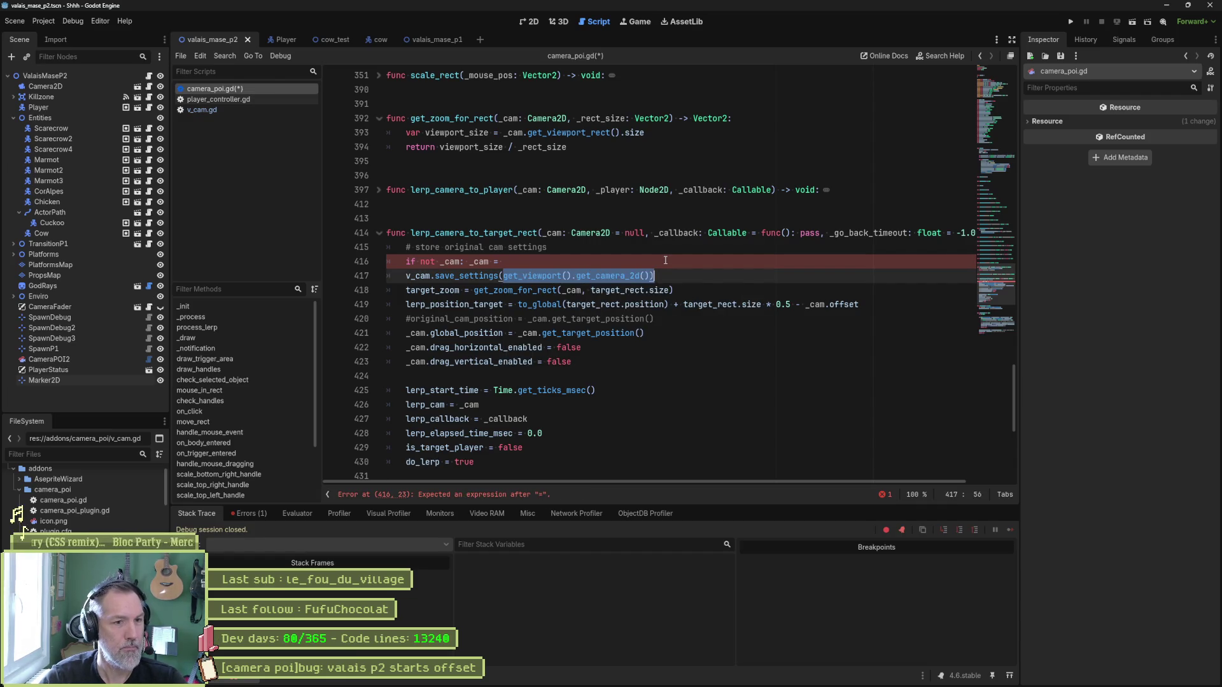
{"action": "key", "text": "ctrl+c"}
{"action": "key", "text": "Up"}
{"action": "key", "text": "ctrl+v"}
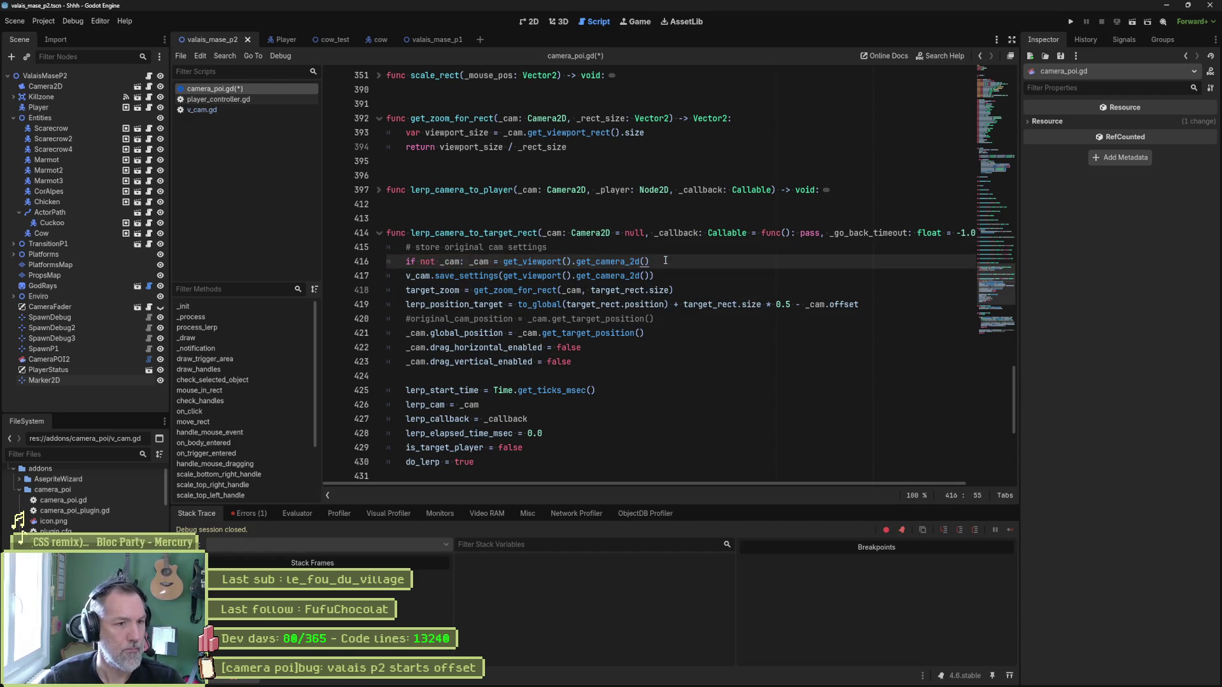
Pass _cam to save_settings, save camera_poi.gd, and run the game with F6.
{"action": "double_click", "coordinate": [452, 261]}
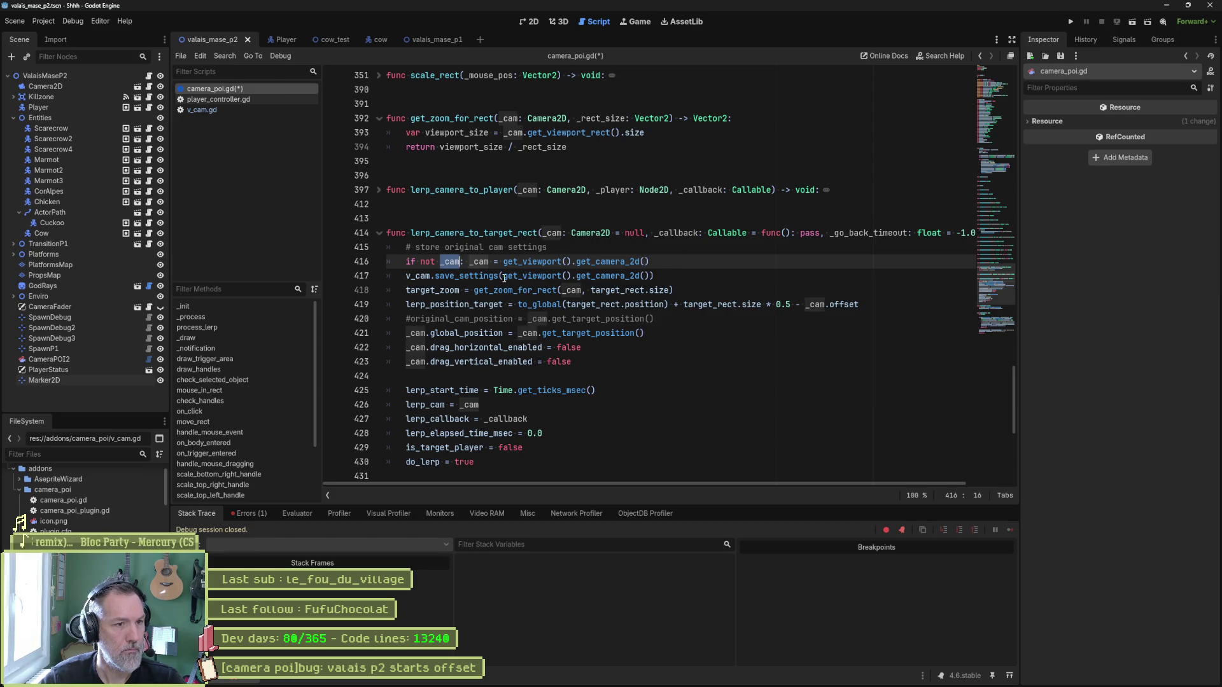
{"action": "key", "text": "ctrl+c"}
{"action": "left_click_drag", "start_coordinate": [503, 275], "coordinate": [649, 275]}
{"action": "key", "text": "ctrl+v"}
{"action": "key", "text": "ctrl+s"}
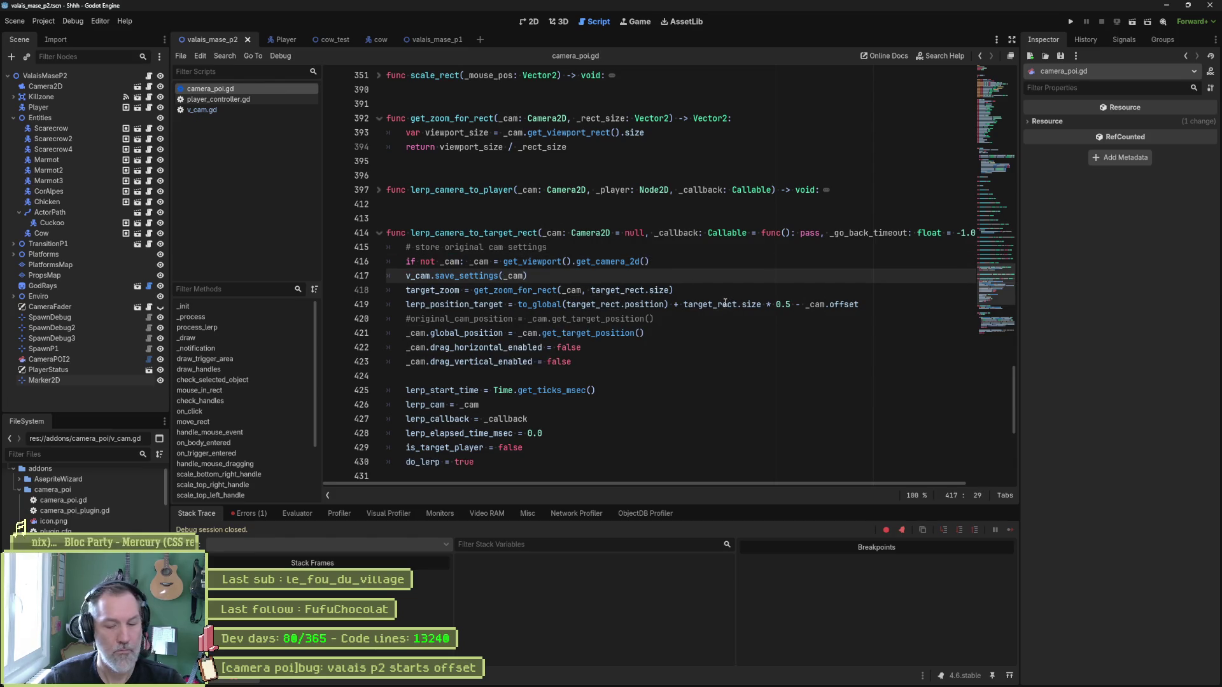
{"action": "key", "text": "F6"}
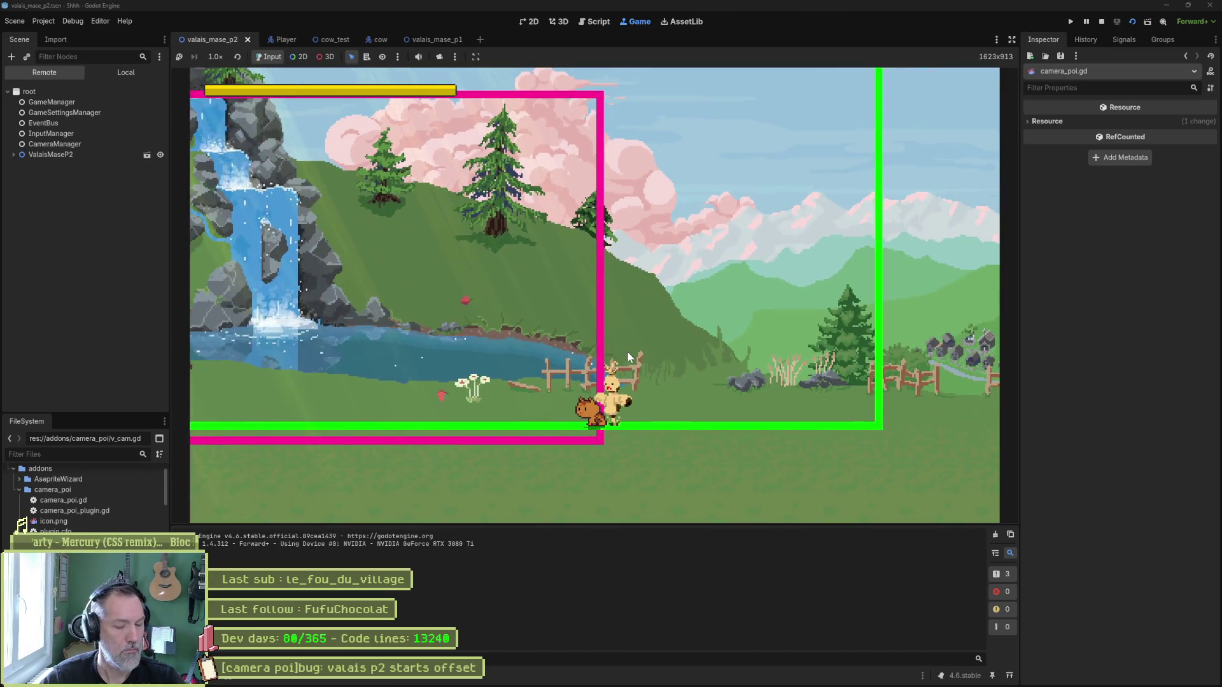
Stop the running game with F8, returning to camera_poi.gd in the Script view.
{"action": "key", "text": "F8"}
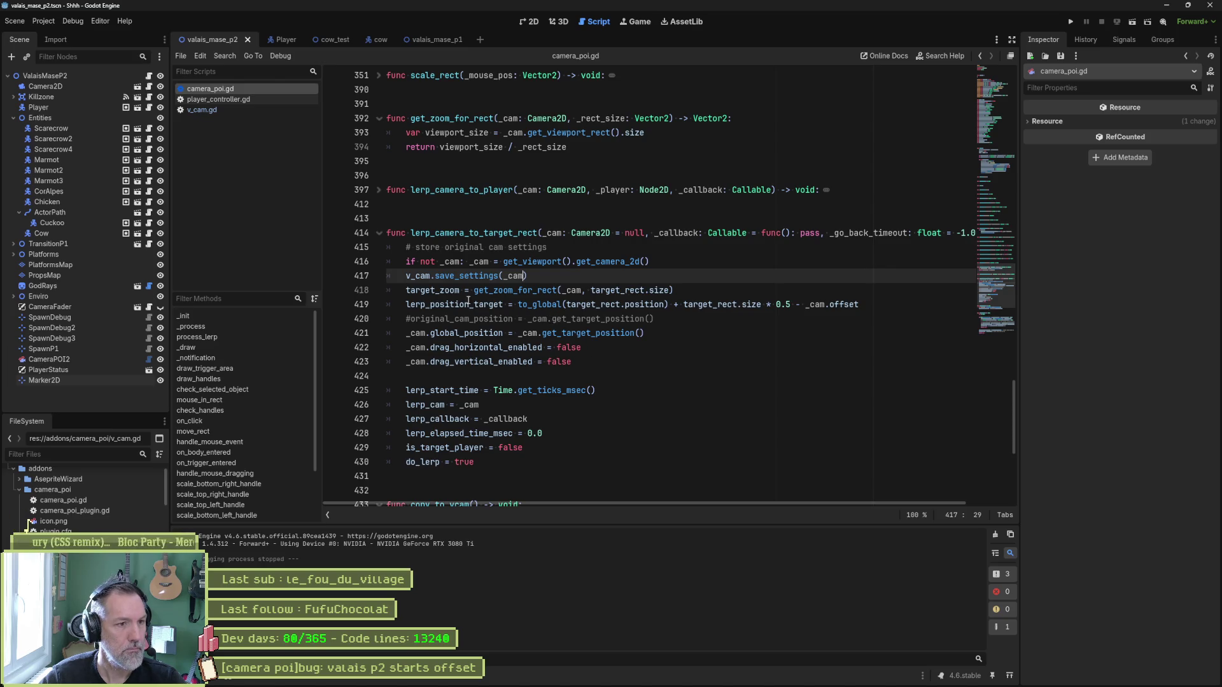
Select target_zoom on line 418, scroll up to the var declarations including v_cam, and open v_cam.gd.
{"action": "key", "text": "Down"}
{"action": "key", "text": "Home"}
{"action": "key", "text": "ctrl+shift+Right"}
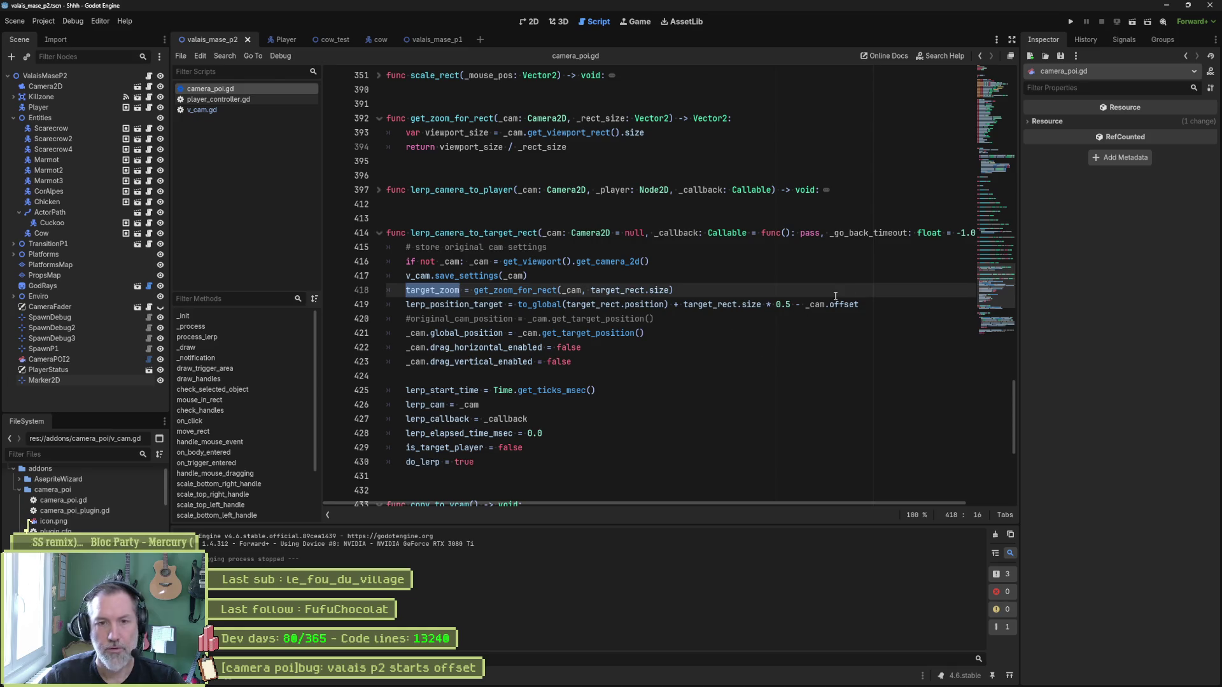
{"action": "mouse_move", "coordinate": [987, 285]}
{"action": "left_mouse_down"}
{"action": "mouse_move", "coordinate": [984, 87]}
{"action": "mouse_move", "coordinate": [991, 119]}
{"action": "left_mouse_up"}
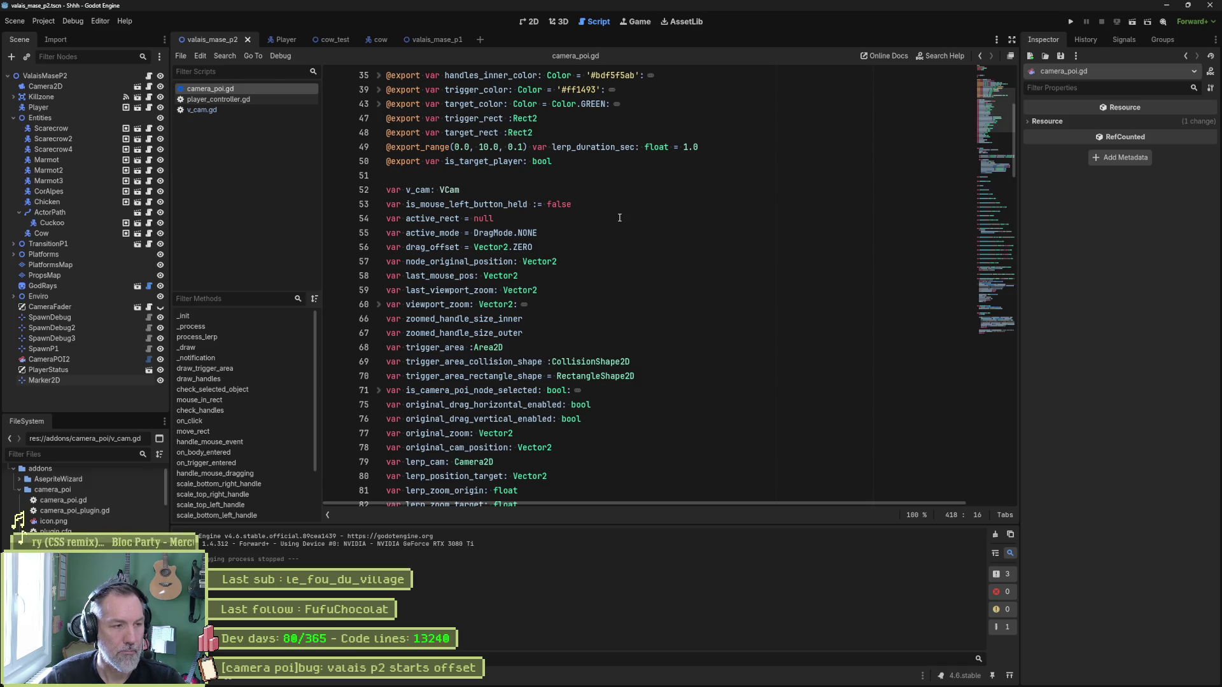
{"action": "left_click", "coordinate": [302, 109]}
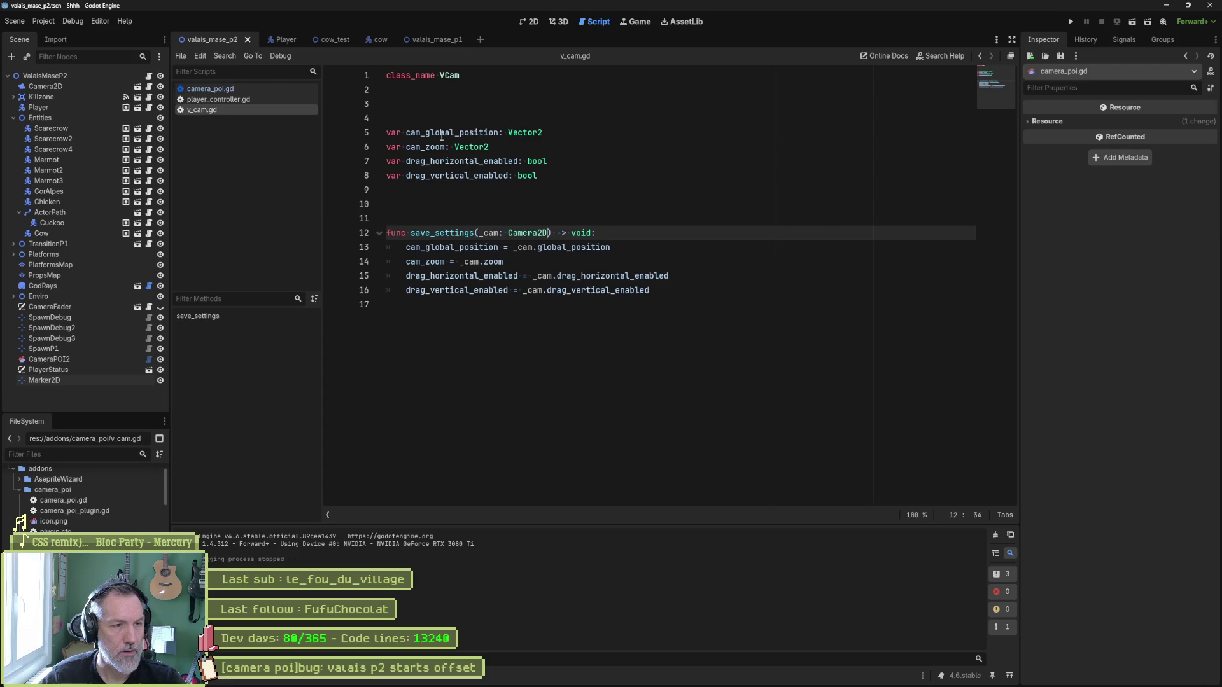
Change the class_name in v_cam.gd from VCam to VCamSettings and save.
{"action": "left_click_drag", "start_coordinate": [442, 134], "coordinate": [452, 177]}
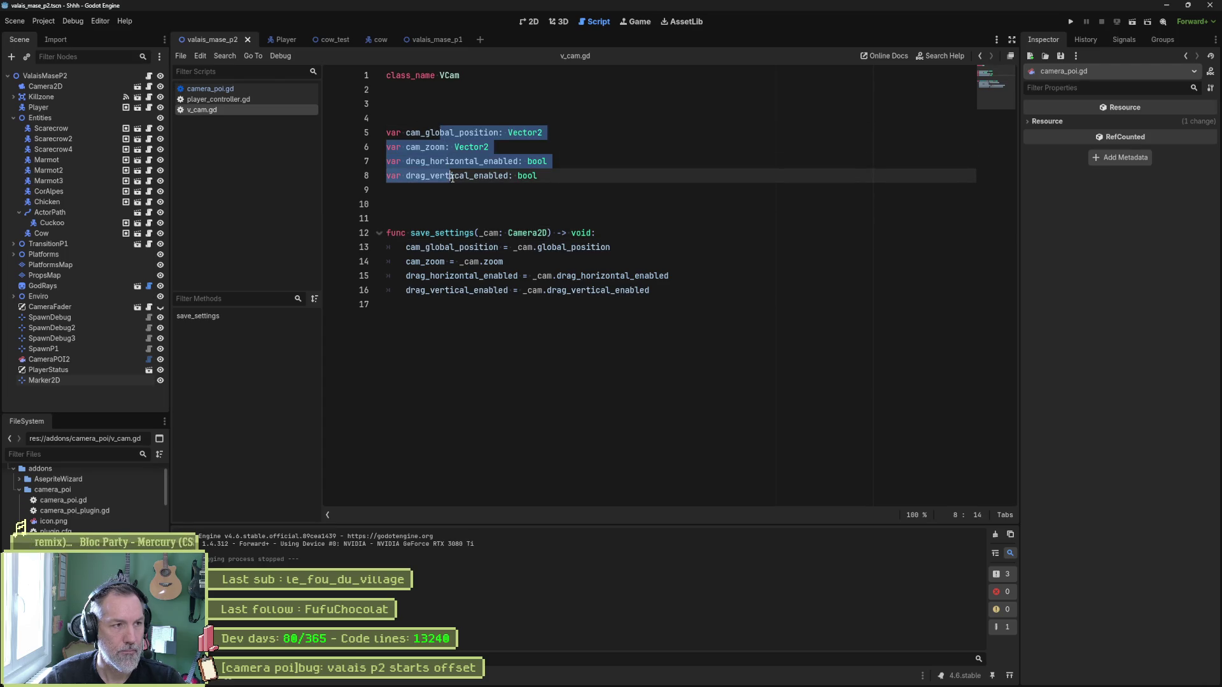
{"action": "left_click", "coordinate": [493, 136]}
{"action": "key", "text": "Up"}
{"action": "key", "text": "Up"}
{"action": "key", "text": "Up"}
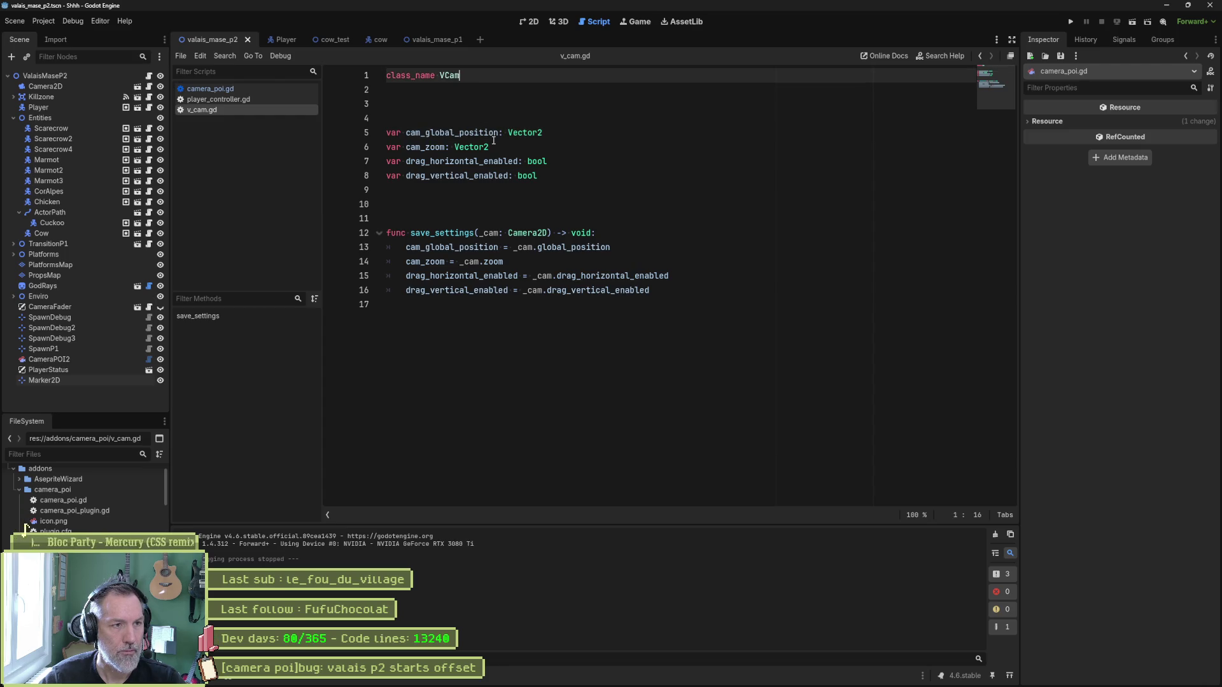
{"action": "type", "text": "Settings"}
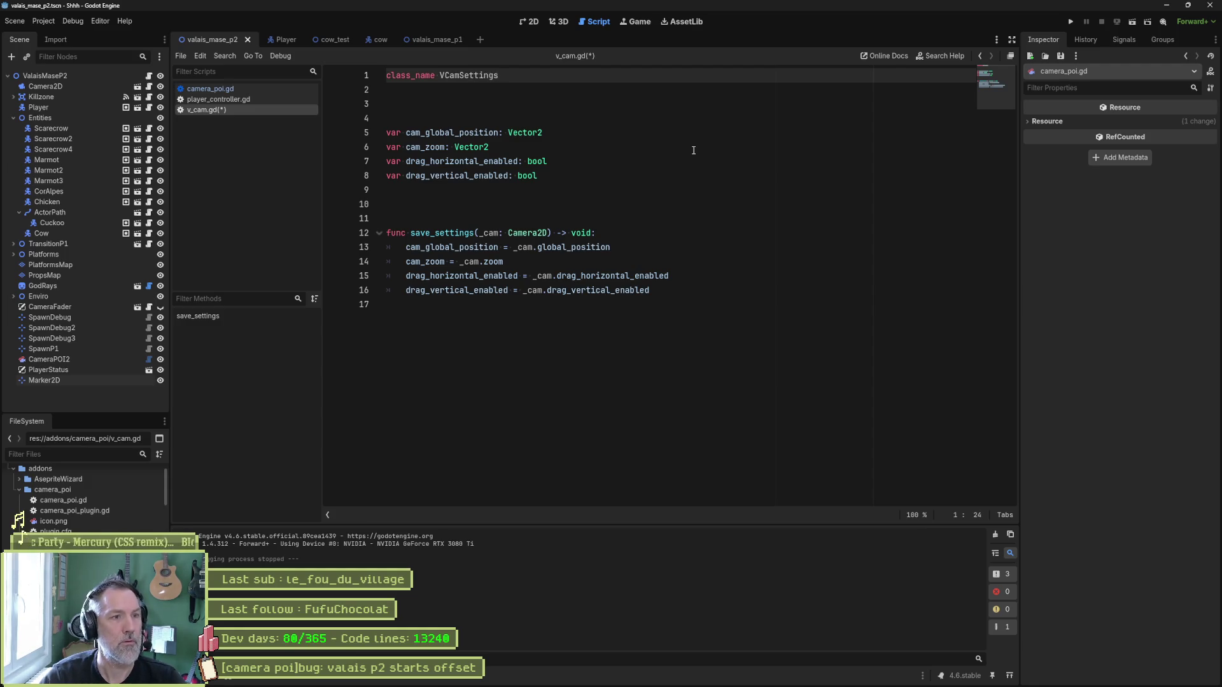
{"action": "key", "text": "ctrl+s"}
Rename the script file to v_cam_settings.gd in the FileSystem dock.
{"action": "right_click", "coordinate": [240, 113]}
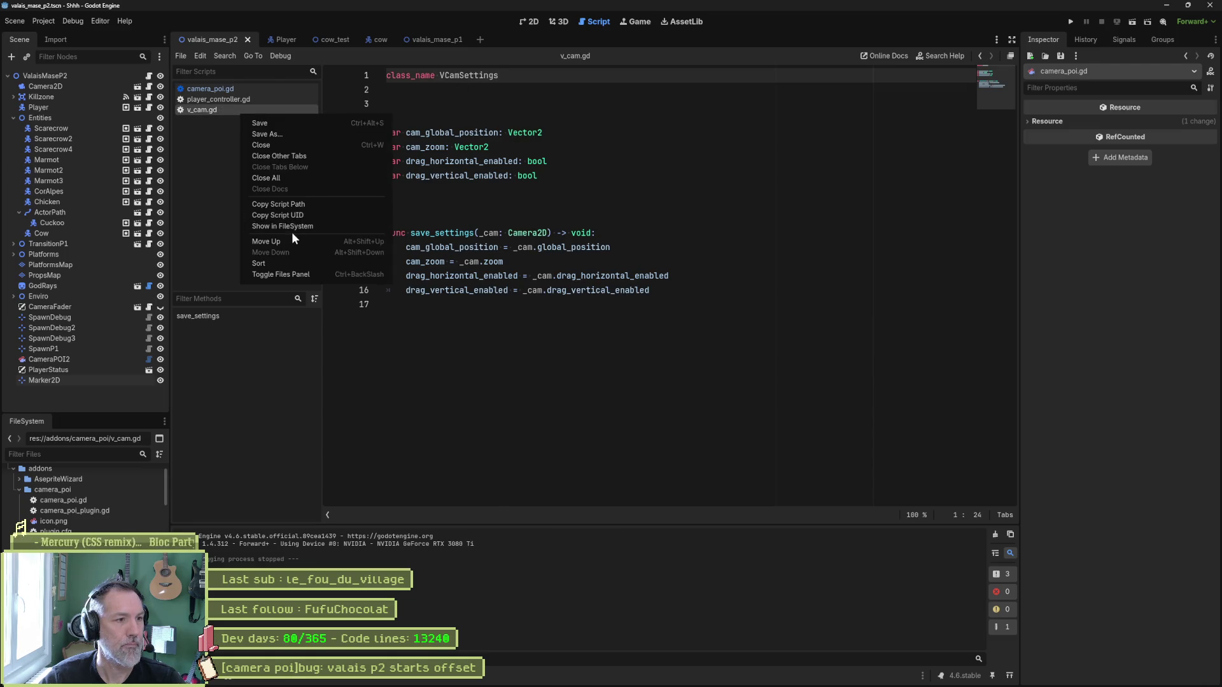
{"action": "left_click", "coordinate": [296, 226]}
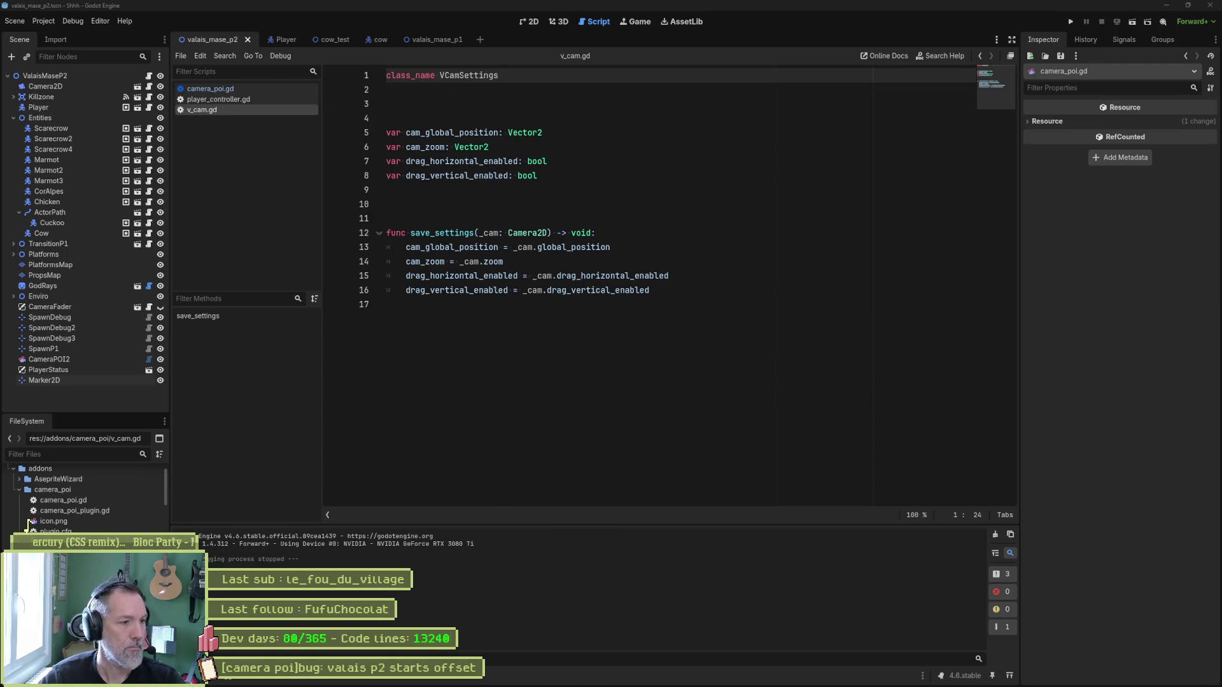
{"action": "key", "text": "Return"}
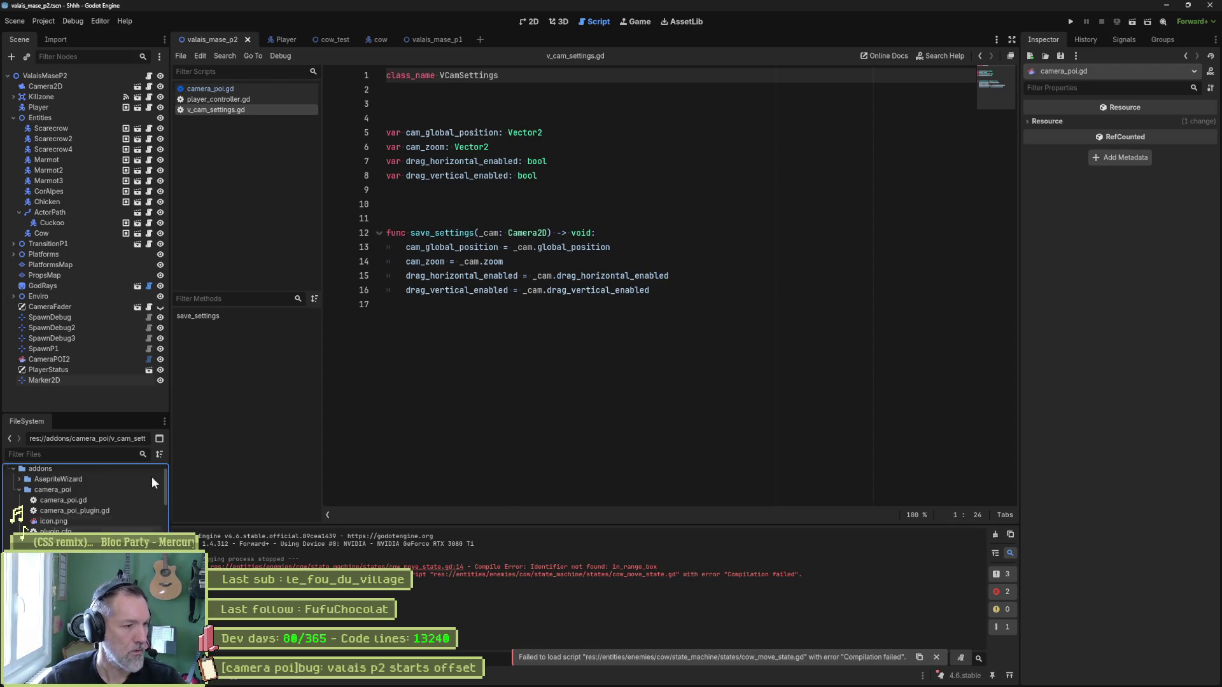
{"action": "left_click", "coordinate": [254, 89]}
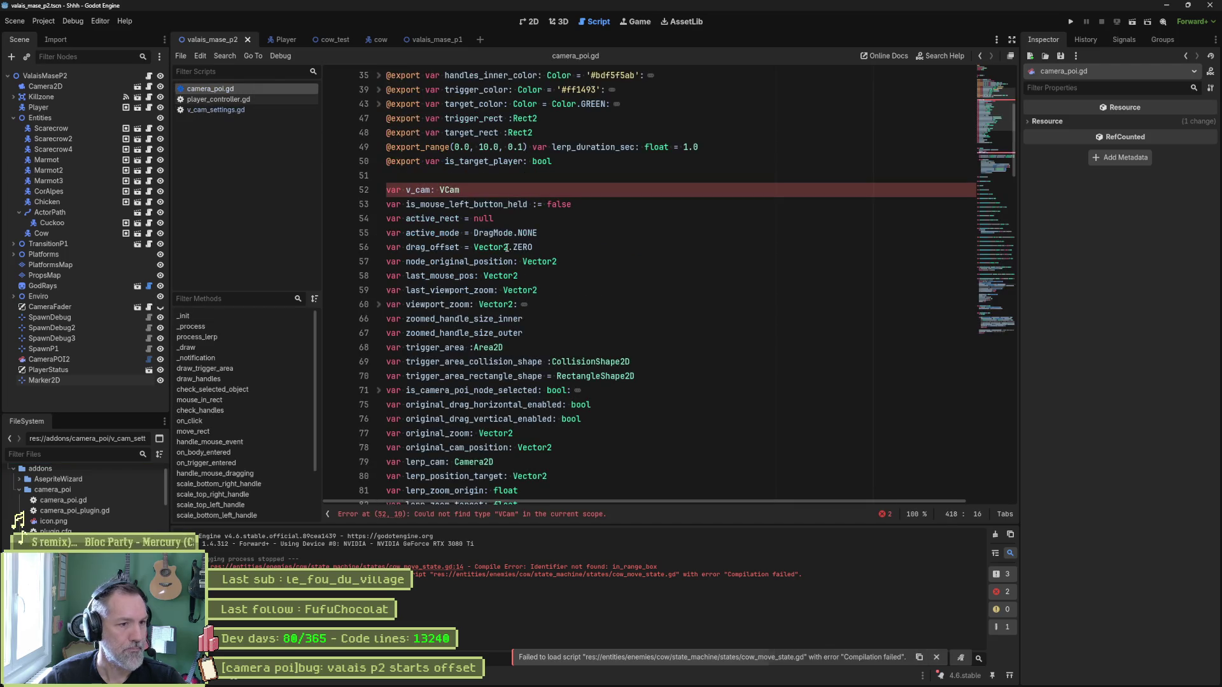
On line 52, set the type to VCamSettings and rename v_cam to original_cam.
{"action": "left_click", "coordinate": [464, 190]}
{"action": "key", "text": "ctrl+space"}
{"action": "key", "text": "Return"}
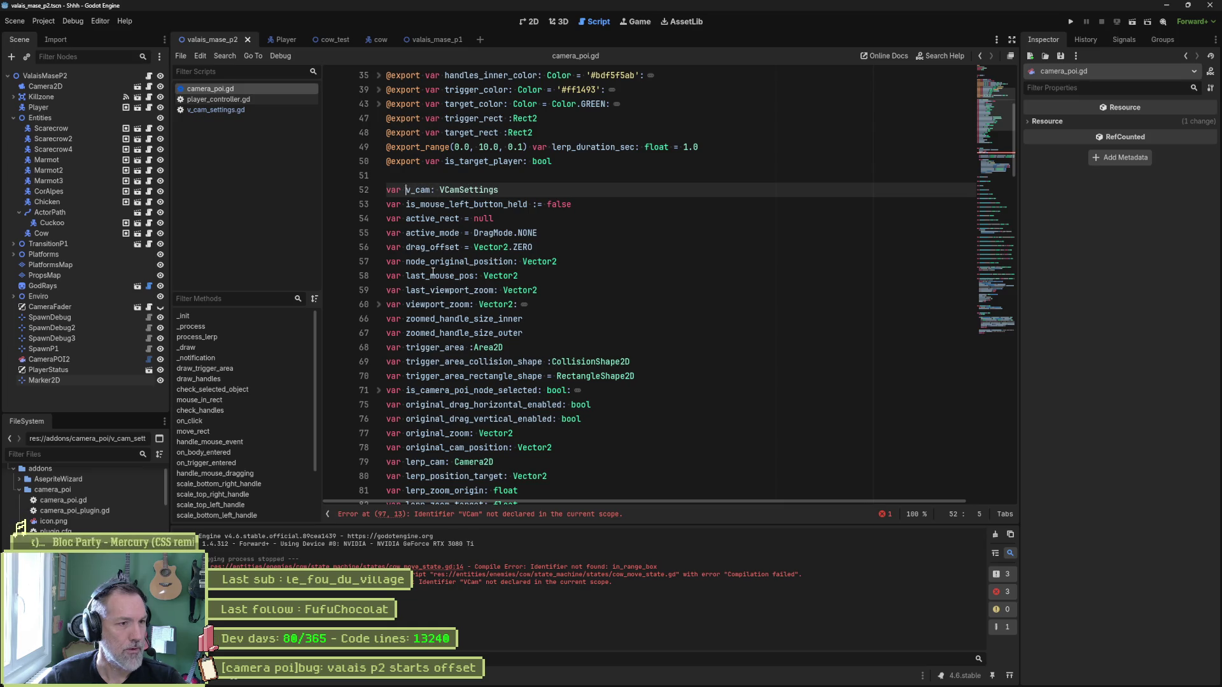
{"action": "key", "text": "ctrl+shift+Right"}
{"action": "type", "text": "original_cam"}
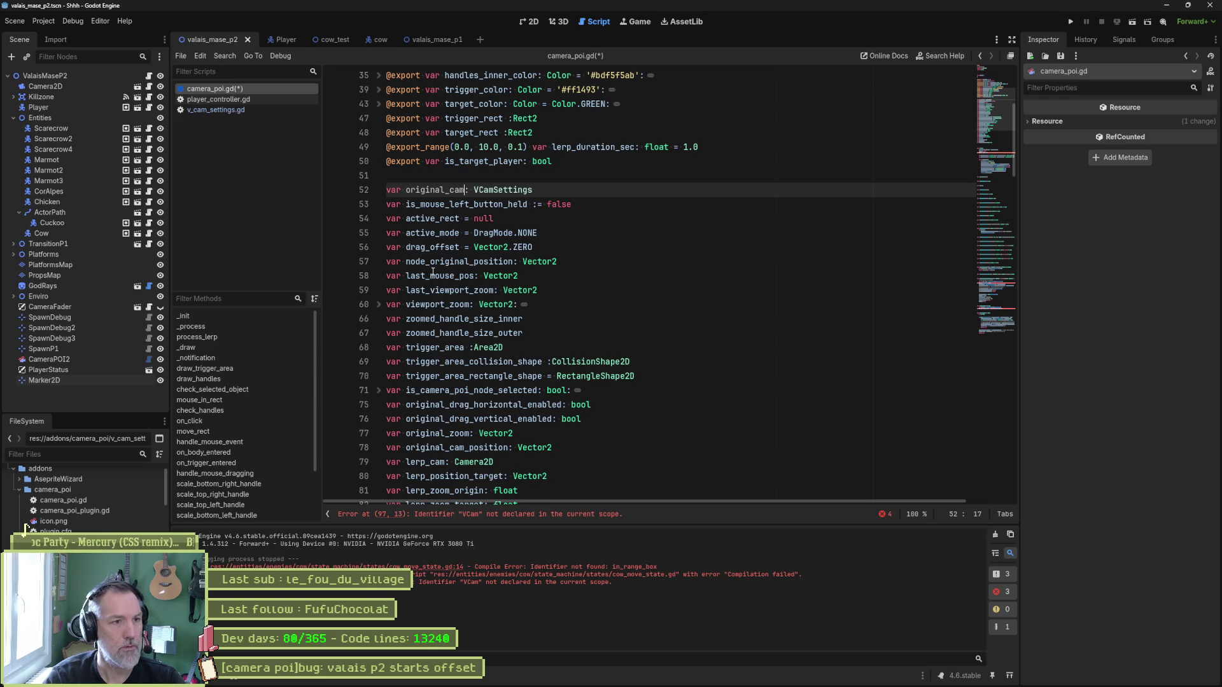
{"action": "key", "text": "End"}
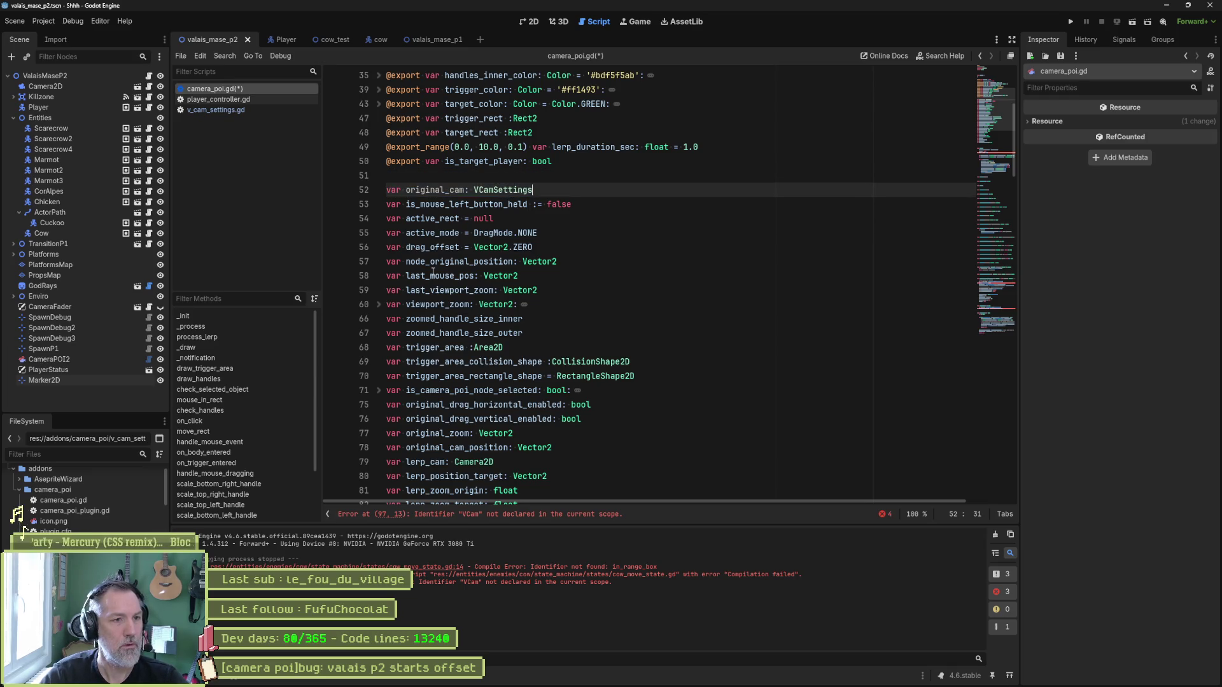
Duplicate the declaration line and rename the copy to target_cam.
{"action": "key", "text": "ctrl+shift+d"}
{"action": "key", "text": "Delete"}
{"action": "key", "text": "Delete"}
{"action": "key", "text": "Delete"}
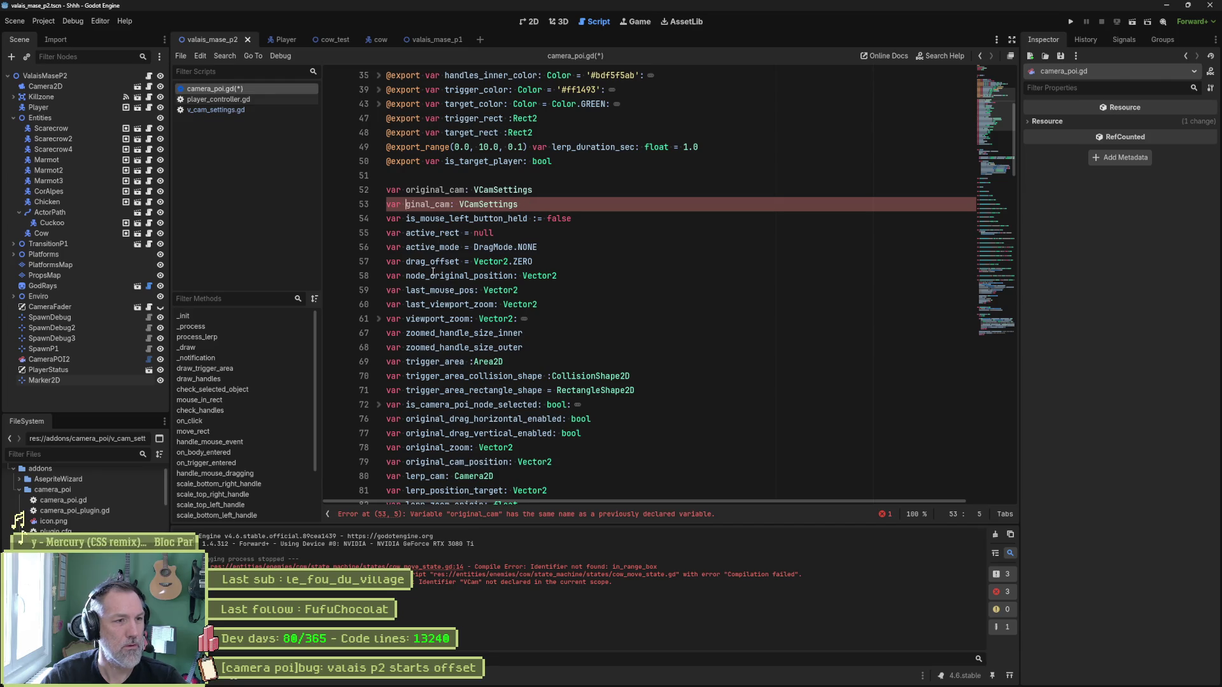
{"action": "type", "text": "tag"}
{"action": "key", "text": "BackSpace"}
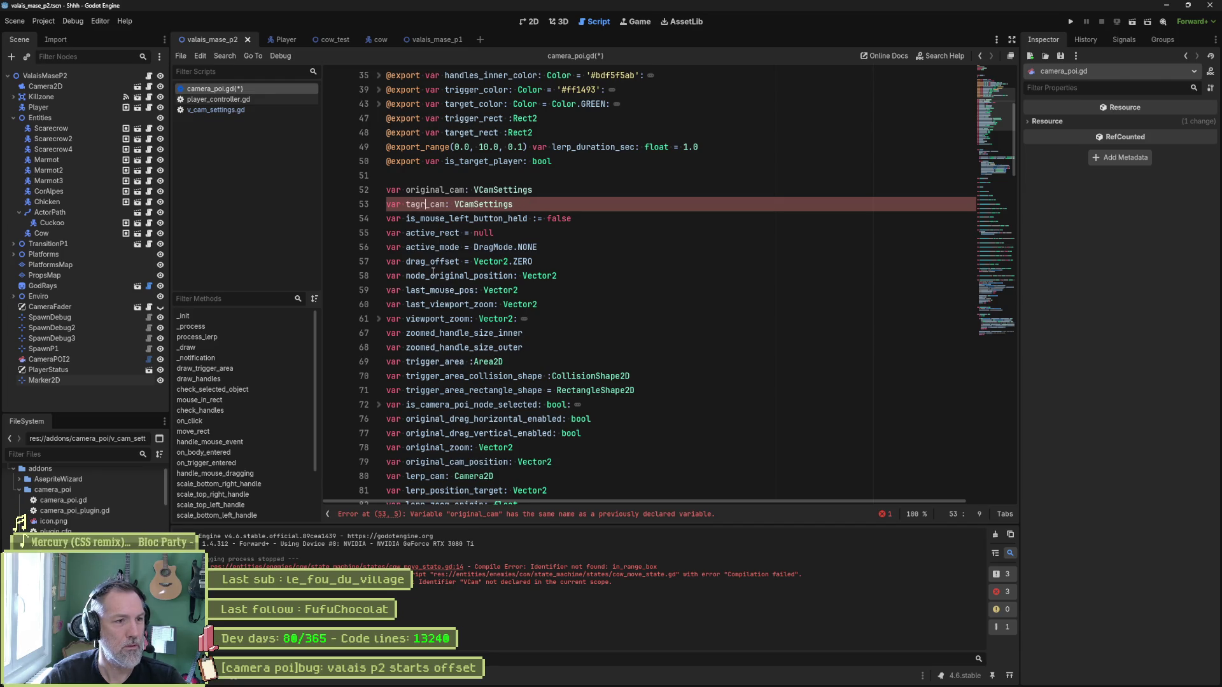
{"action": "key", "text": "Delete"}
{"action": "type", "text": "rget_"}
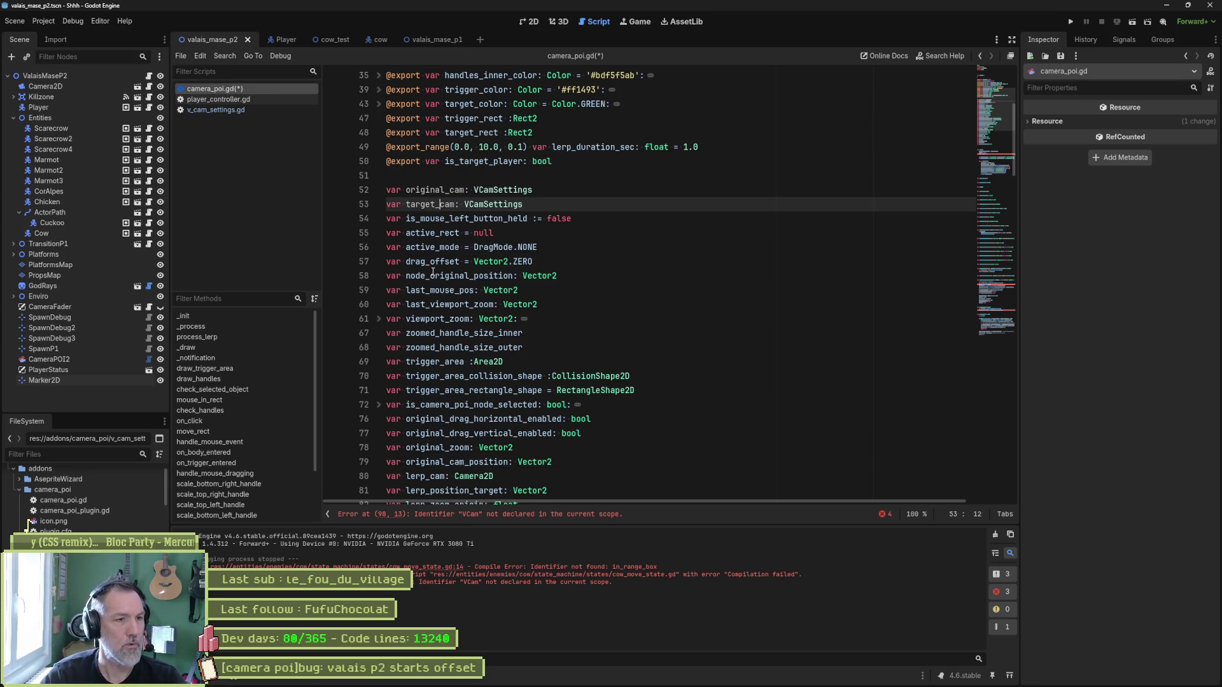
Append _settings to both names, giving original_cam_settings and target_cam_settings, and save.
{"action": "key", "text": "Up"}
{"action": "type", "text": "_settings"}
{"action": "key", "text": "Down"}
{"action": "key", "text": "ctrl+Left"}
{"action": "key", "text": "ctrl+Left"}
{"action": "key", "text": "ctrl+Left"}
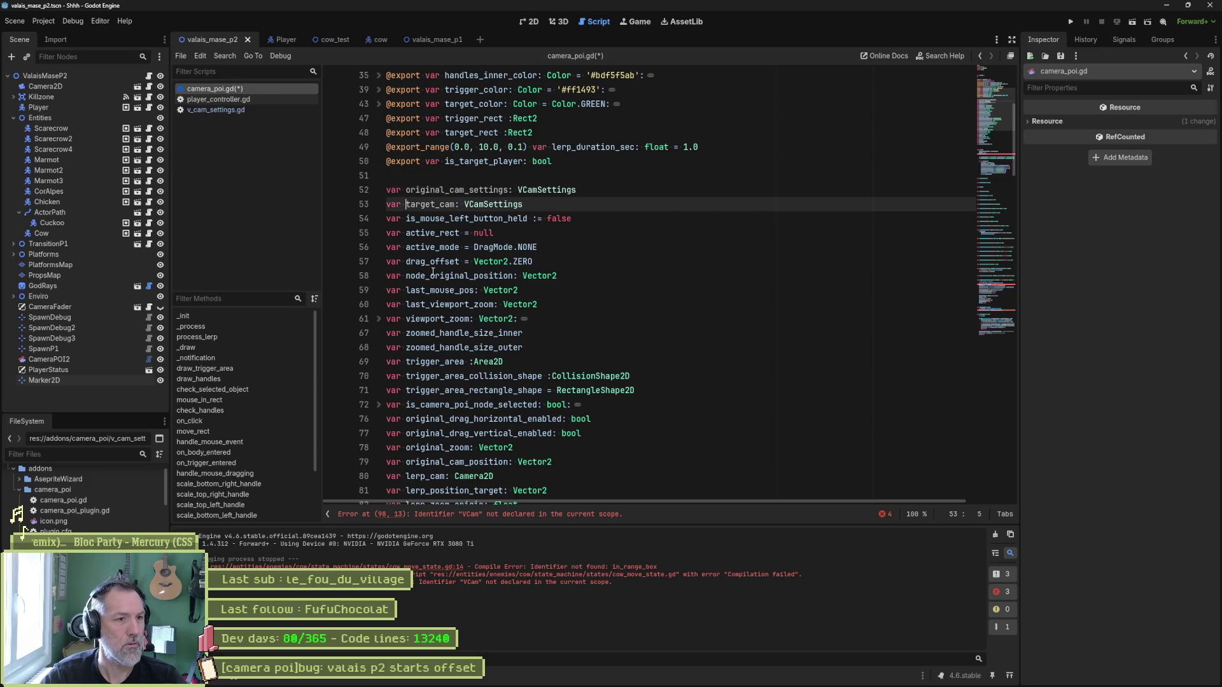
{"action": "type", "text": "_settings"}
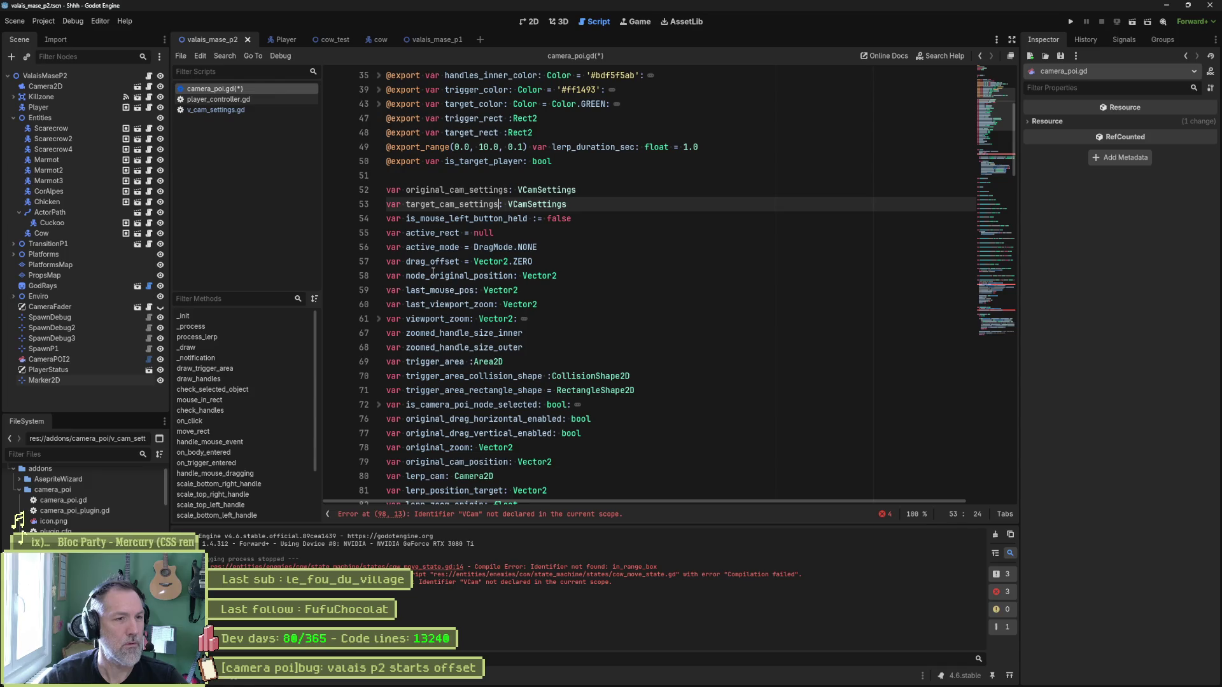
{"action": "key", "text": "ctrl+s"}
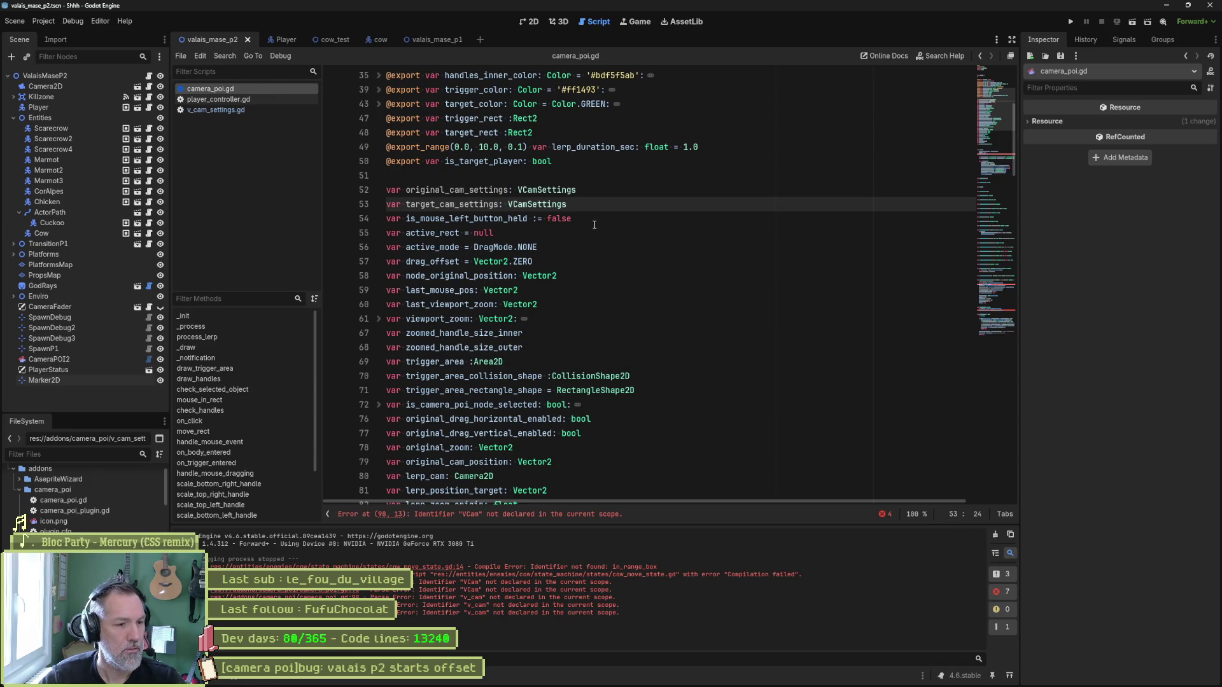
{"action": "left_click", "coordinate": [539, 514]}
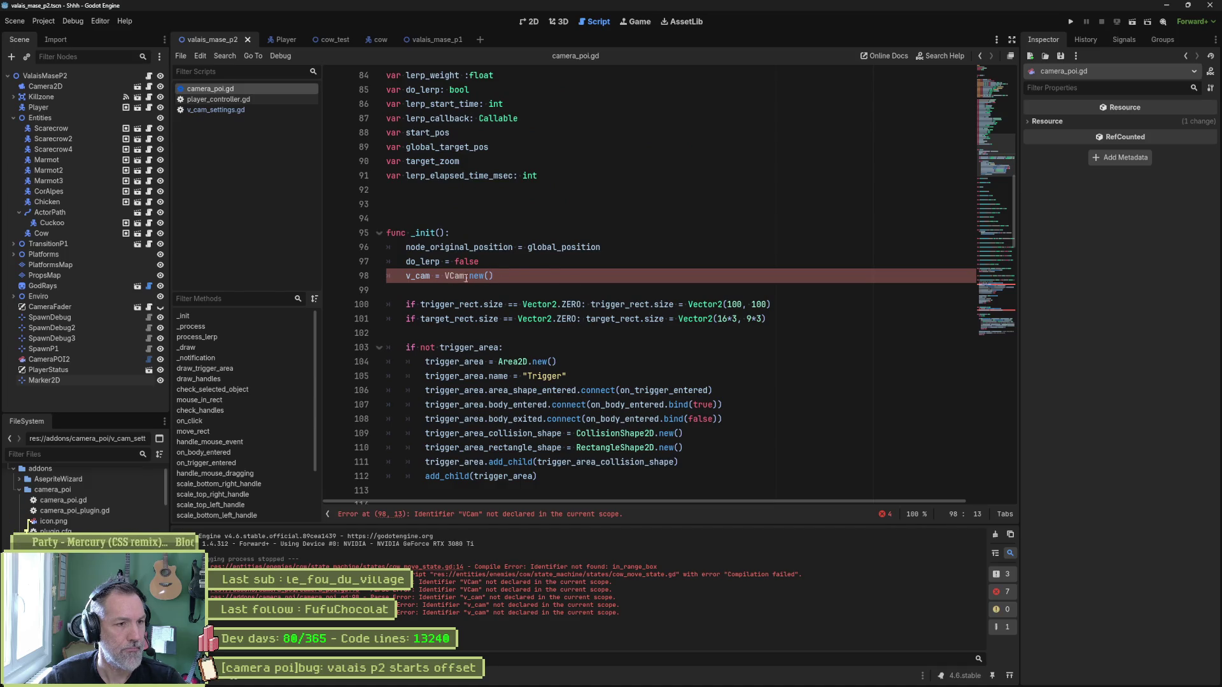
Copy the original_cam_settings and target_cam_settings names onto two new lines in _init.
{"action": "scroll", "coordinate": [505, 275], "scroll_direction": "up", "scroll_amount": 10}
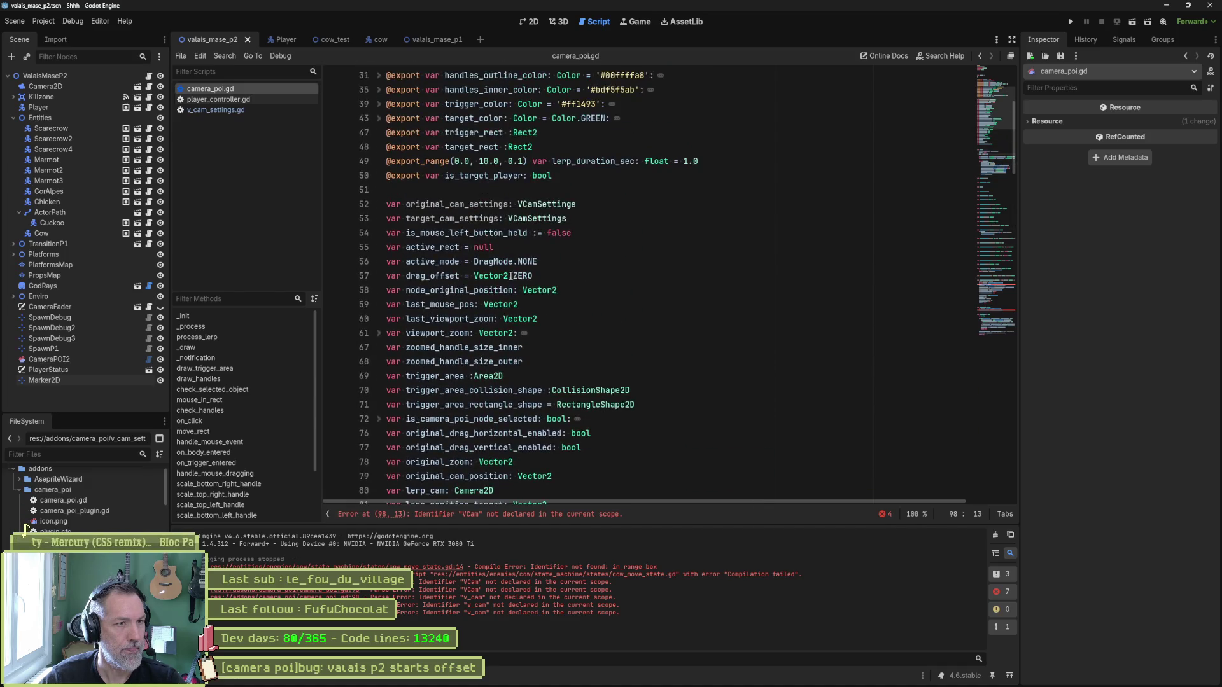
{"action": "left_click_drag", "start_coordinate": [576, 220], "coordinate": [594, 200]}
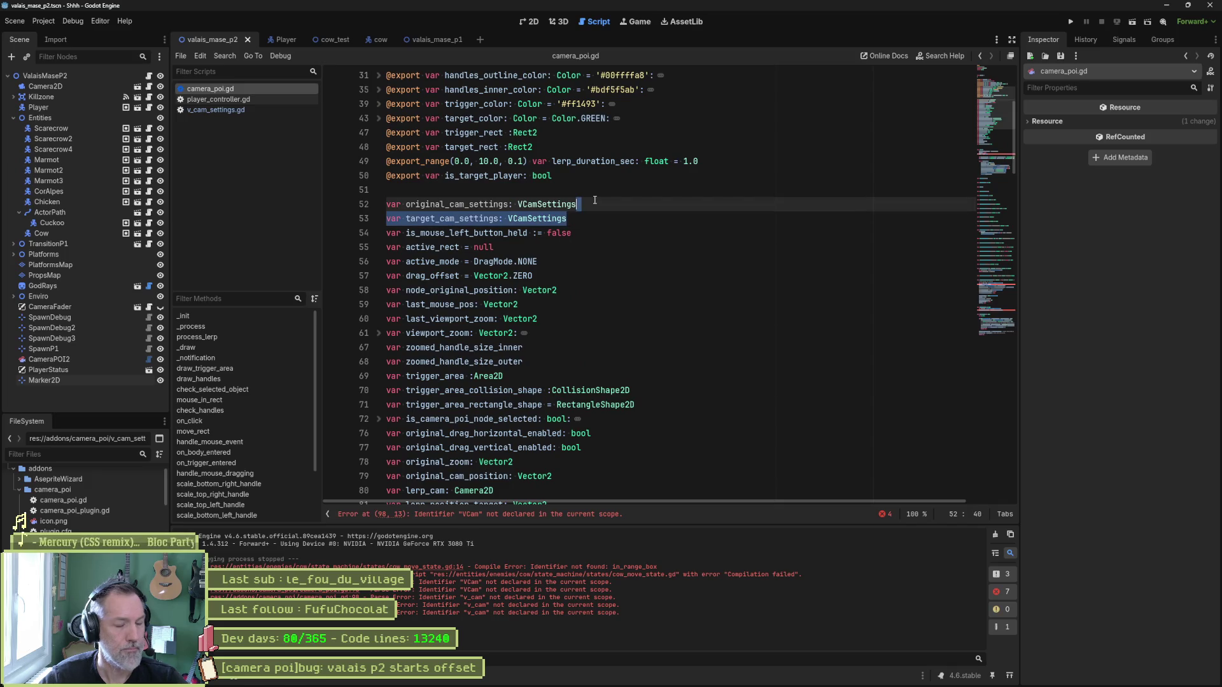
{"action": "left_click", "coordinate": [405, 204]}
{"action": "key", "text": "shift+alt+Down"}
{"action": "key", "text": "ctrl+shift+Right"}
{"action": "key", "text": "ctrl+c"}
{"action": "scroll", "coordinate": [491, 361], "scroll_direction": "down", "scroll_amount": 9}
{"action": "left_click", "coordinate": [491, 361]}
{"action": "key", "text": "Return"}
{"action": "key", "text": "ctrl+v"}
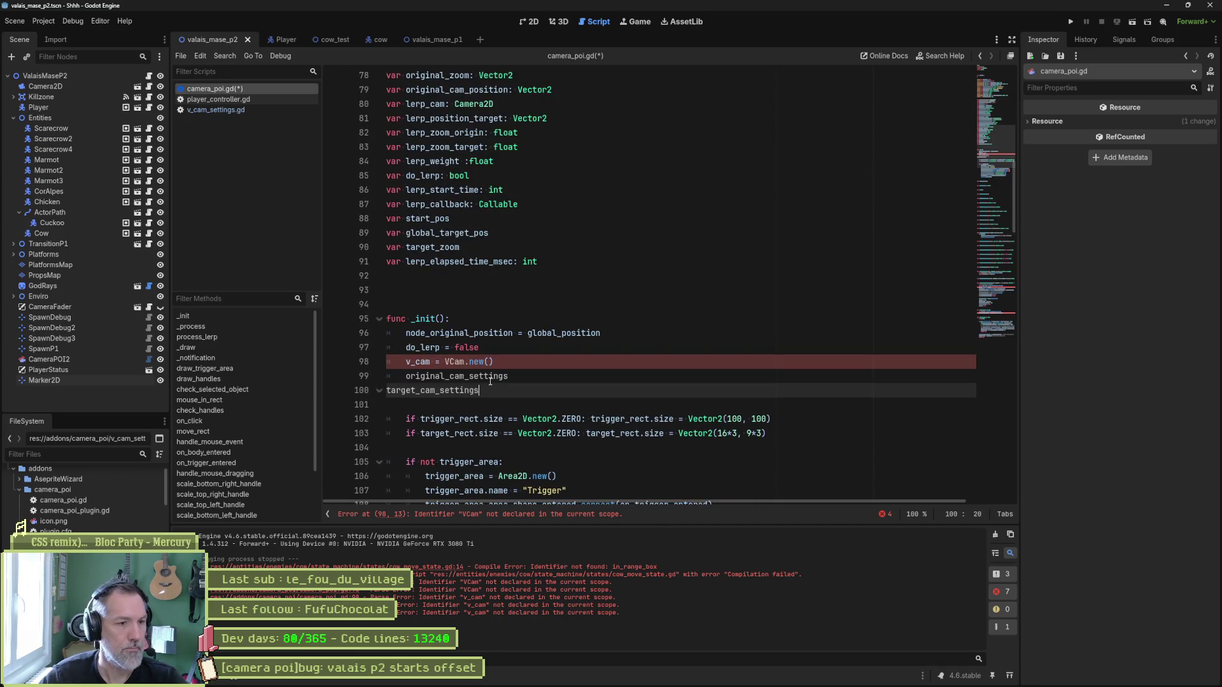
{"action": "key", "text": "Home"}
{"action": "key", "text": "Tab"}
Append '= VCam.new()' to both new lines and delete the old v_cam = VCam.new() line.
{"action": "left_click", "coordinate": [517, 375]}
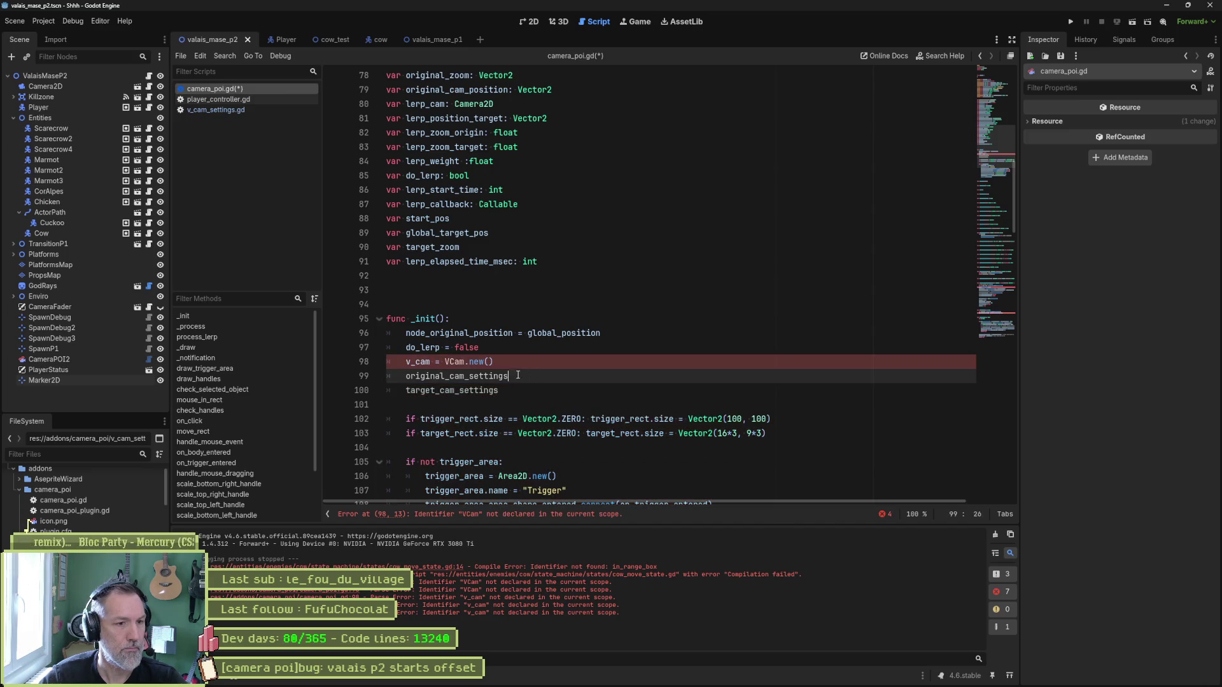
{"action": "left_click_drag", "start_coordinate": [435, 362], "coordinate": [495, 361]}
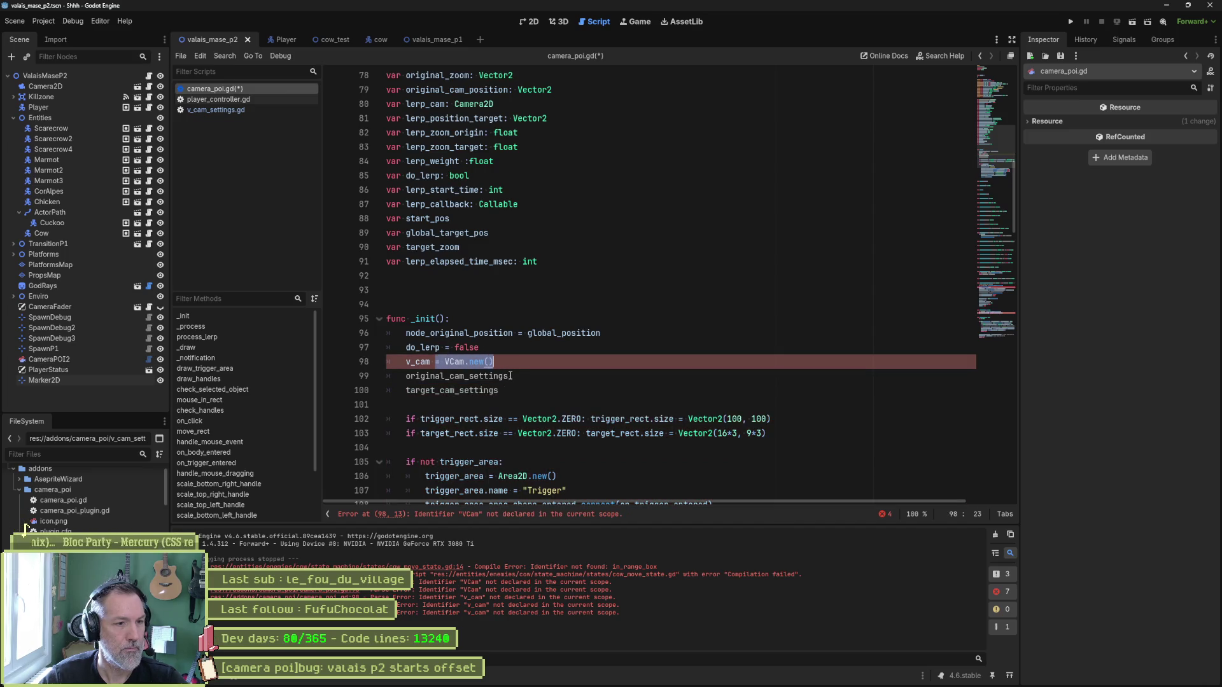
{"action": "key", "text": "ctrl+c"}
{"action": "left_click", "coordinate": [512, 376]}
{"action": "left_click", "coordinate": [502, 390], "text": "alt"}
{"action": "key", "text": "ctrl+v"}
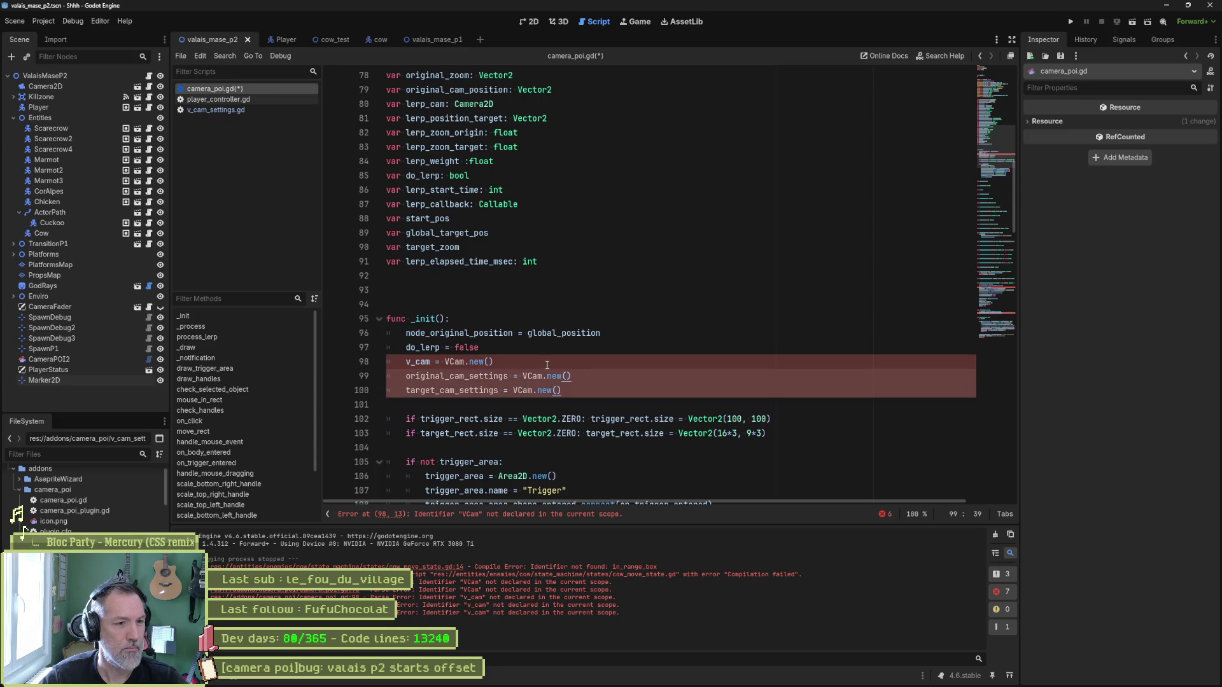
{"action": "left_click", "coordinate": [546, 361]}
{"action": "key", "text": "ctrl+shift+k"}
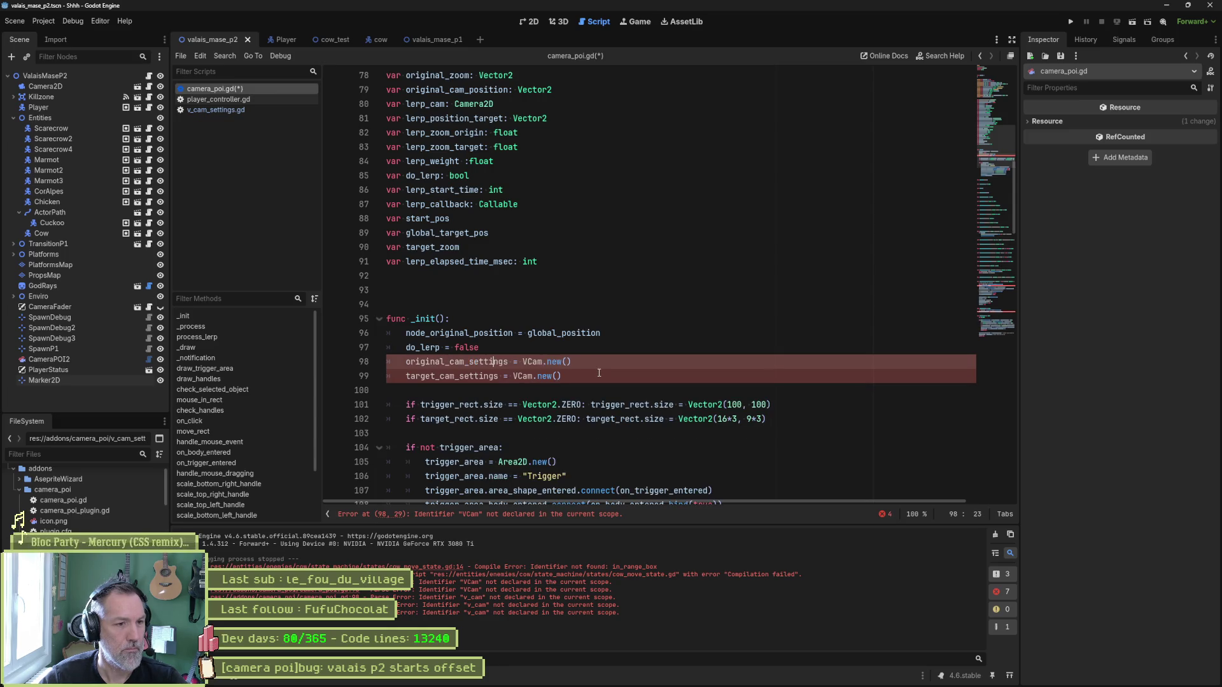
Change VCam to VCamSettings on both assignment lines and save the script.
{"action": "left_click", "coordinate": [544, 361]}
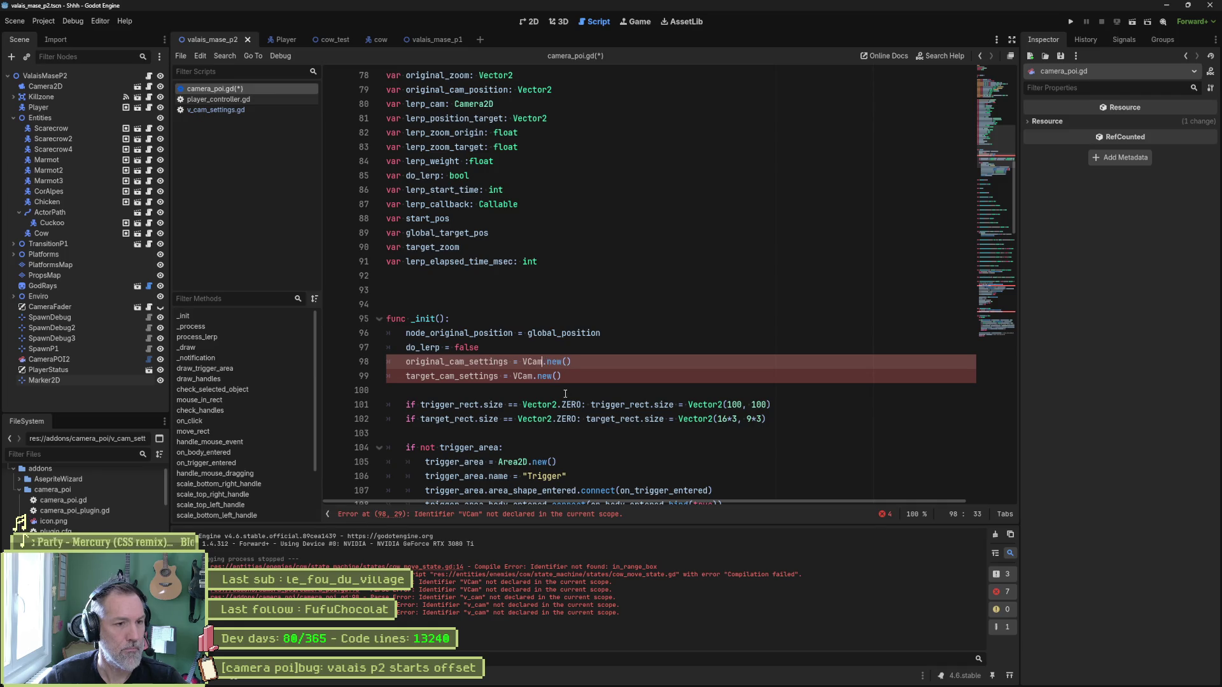
{"action": "key", "text": "ctrl+space"}
{"action": "key", "text": "Return"}
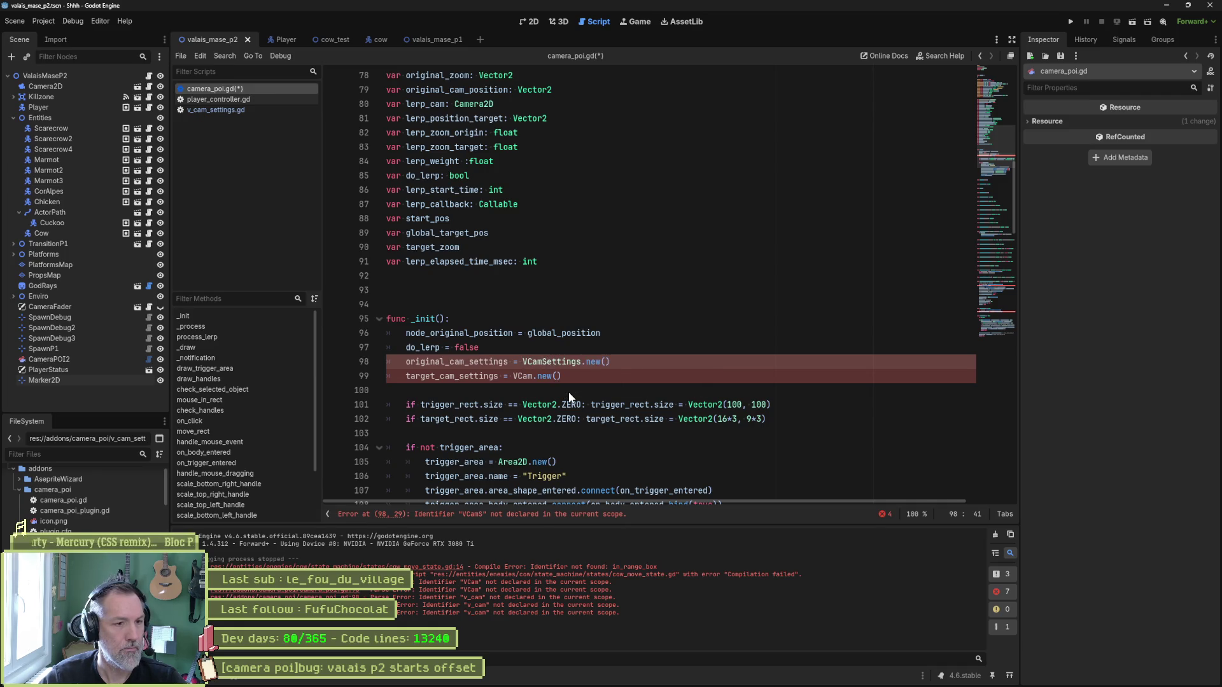
{"action": "key", "text": "ctrl+c"}
{"action": "key", "text": "Down"}
{"action": "key", "text": "ctrl+d"}
{"action": "key", "text": "ctrl+v"}
{"action": "key", "text": "ctrl+s"}
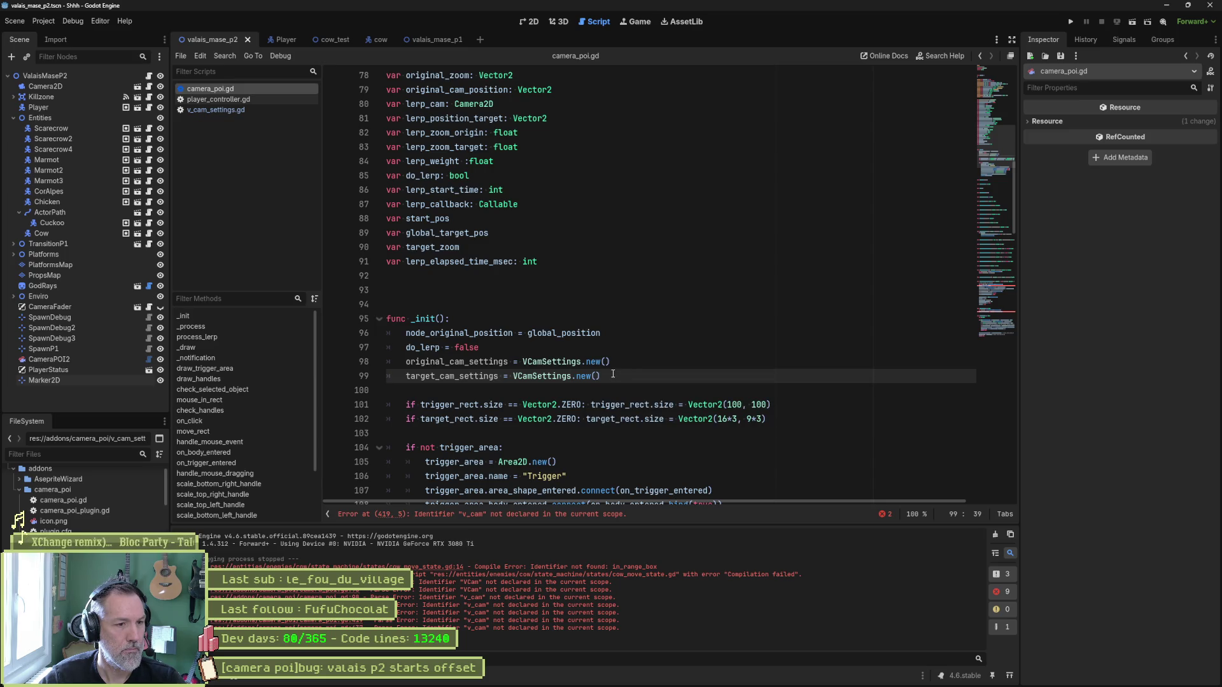
{"action": "left_click", "coordinate": [379, 319]}
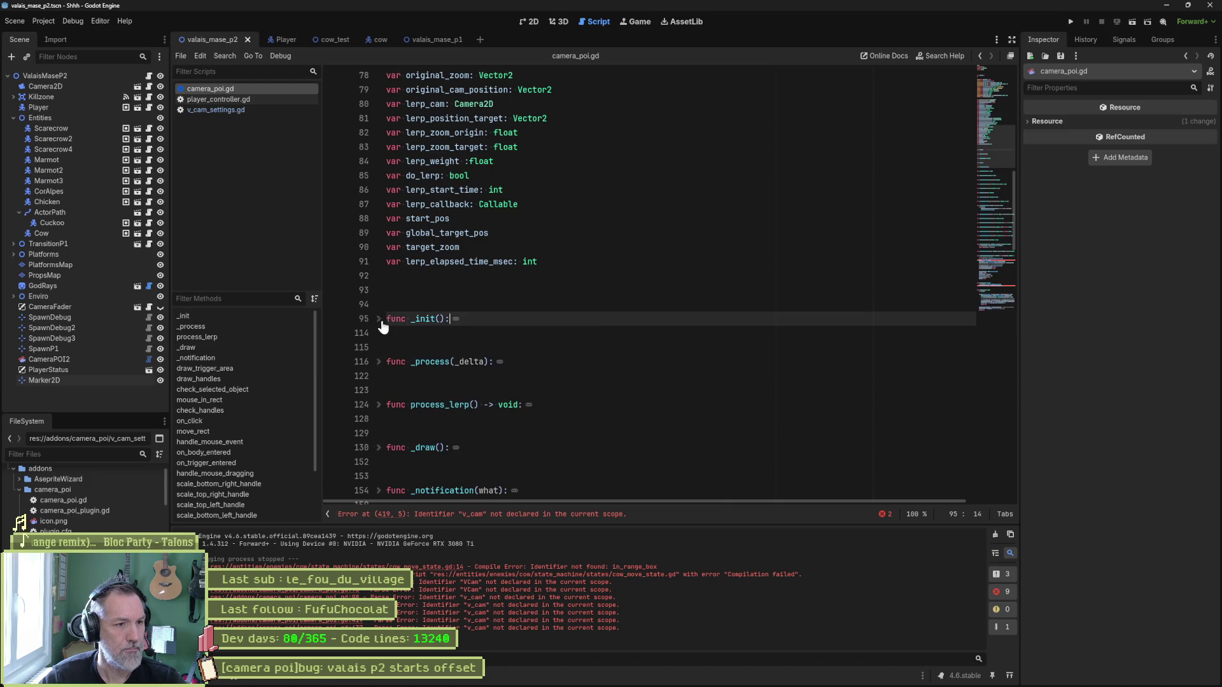
Jump from on_body_entered to the lerp_camera_to_target_rect definition via Ctrl+click.
{"action": "left_click", "coordinate": [234, 452]}
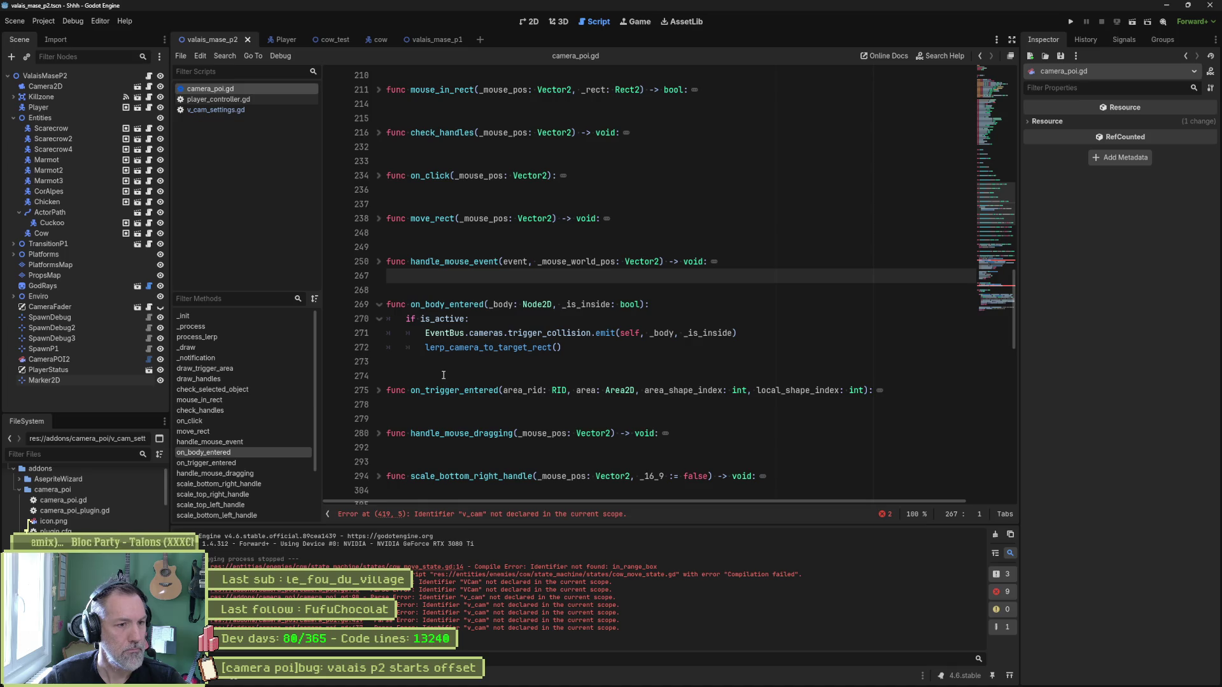
{"action": "left_click", "coordinate": [471, 348]}
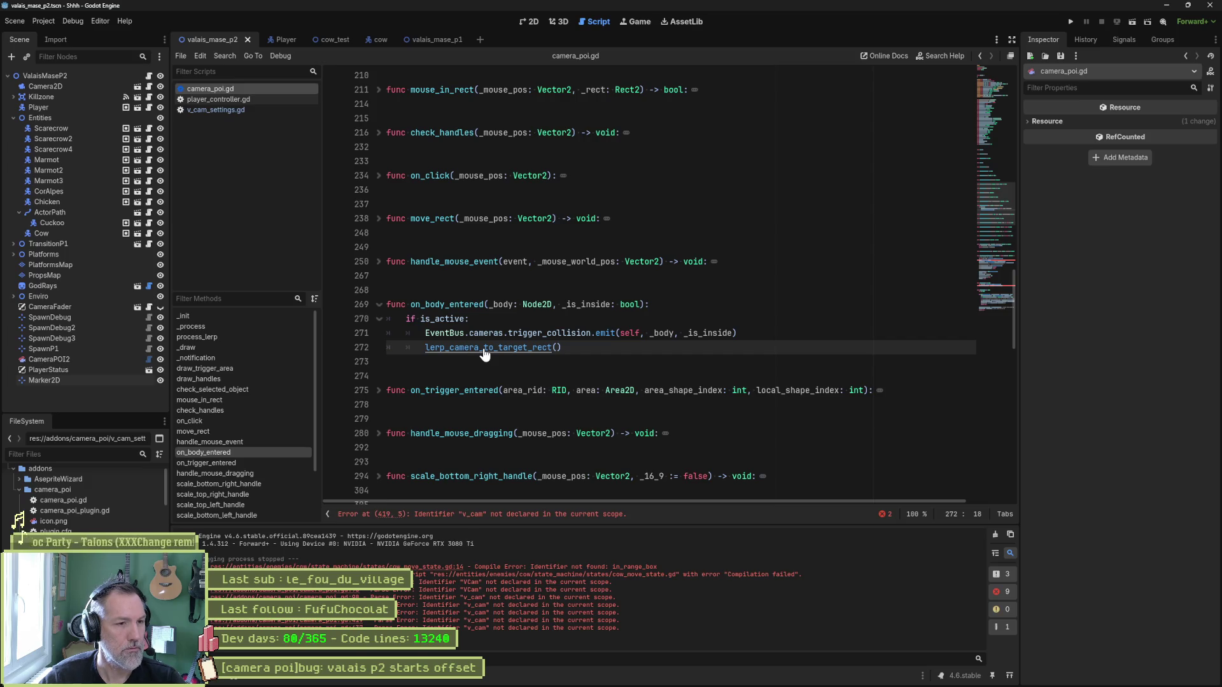
{"action": "left_click", "coordinate": [484, 349], "text": "ctrl"}
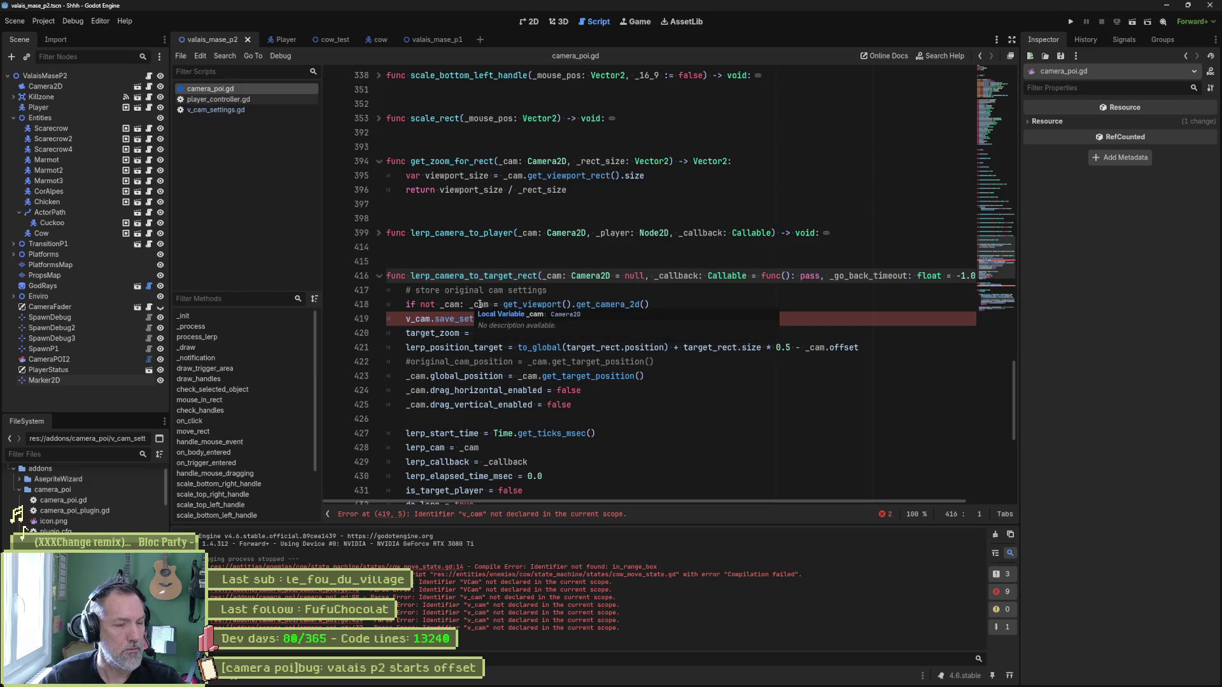
{"action": "left_click", "coordinate": [558, 291]}
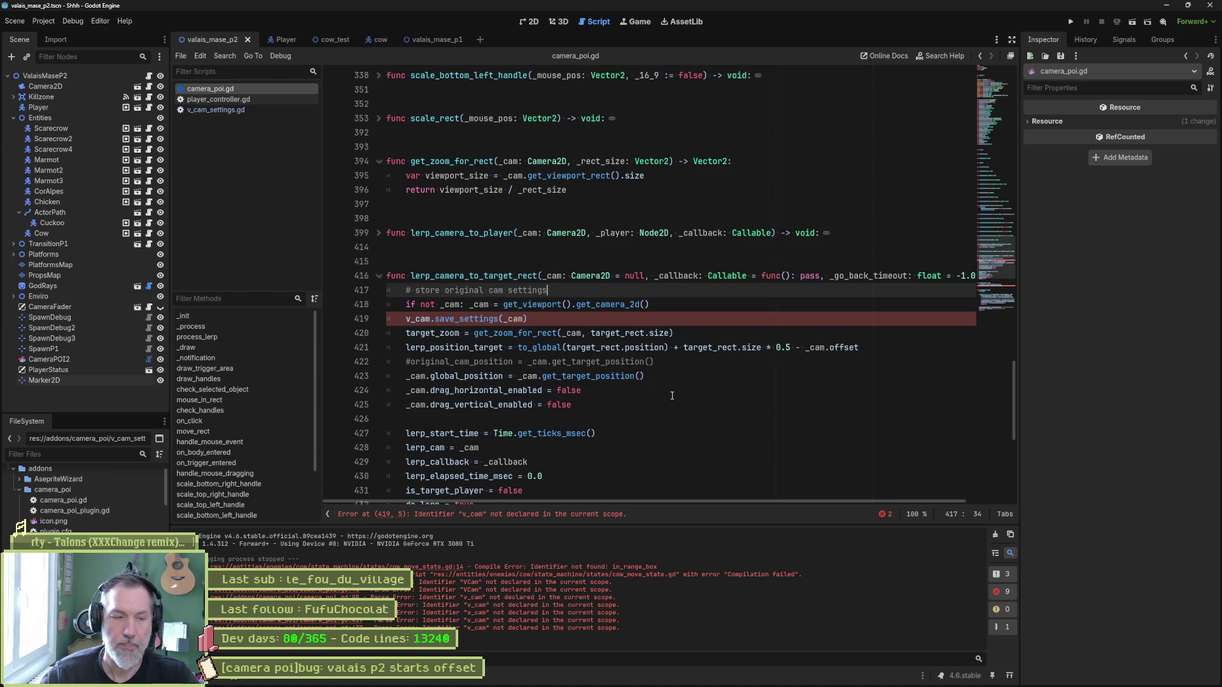
Replace v_cam on line 419 with original_cam_settings using autocomplete.
{"action": "double_click", "coordinate": [419, 319]}
{"action": "type", "text": "ori"}
{"action": "key", "text": "Down"}
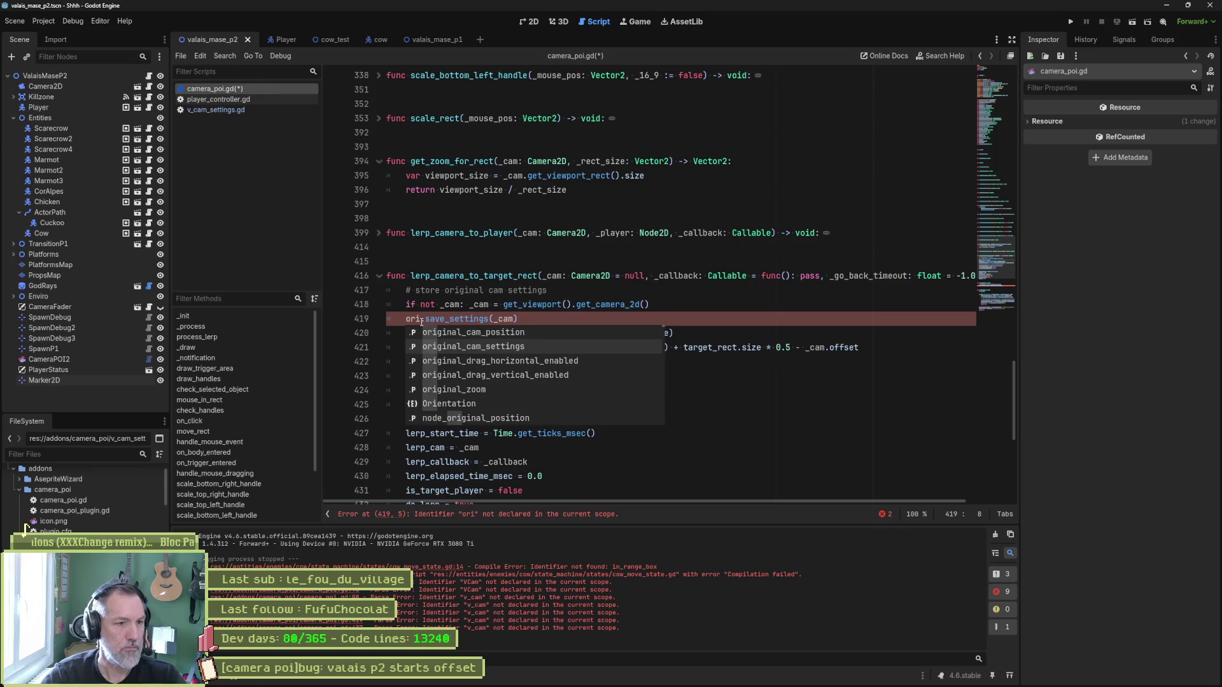
{"action": "key", "text": "Return"}
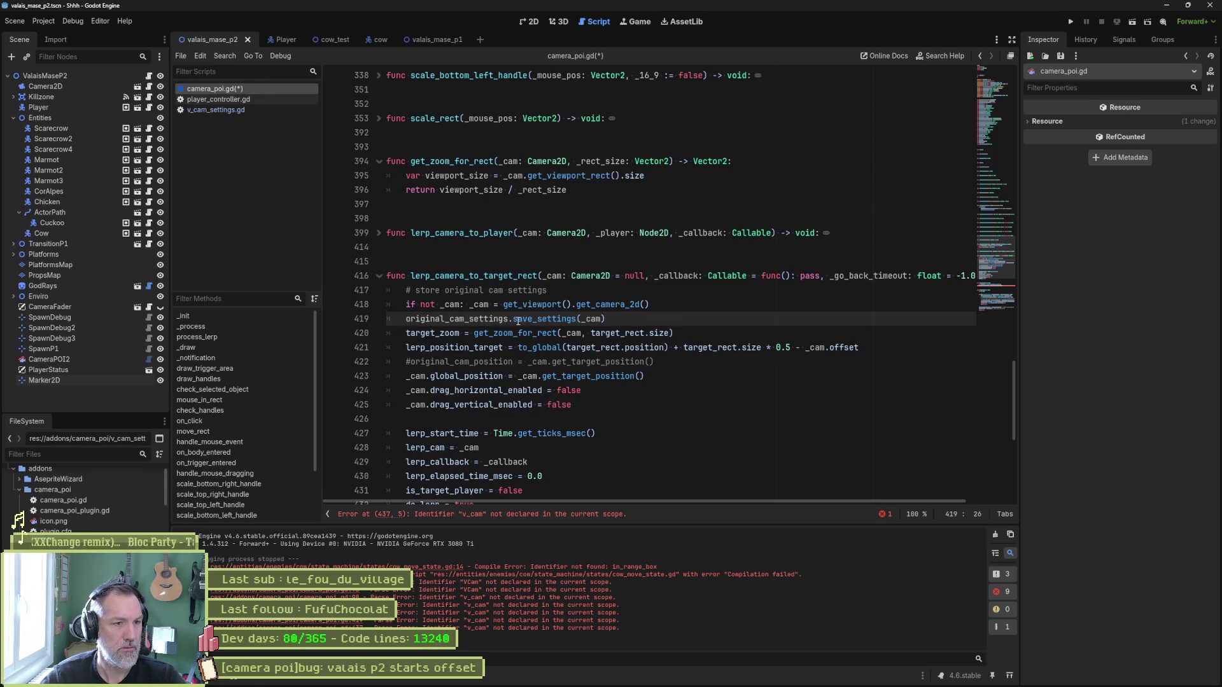
{"action": "mouse_move", "coordinate": [559, 325]}
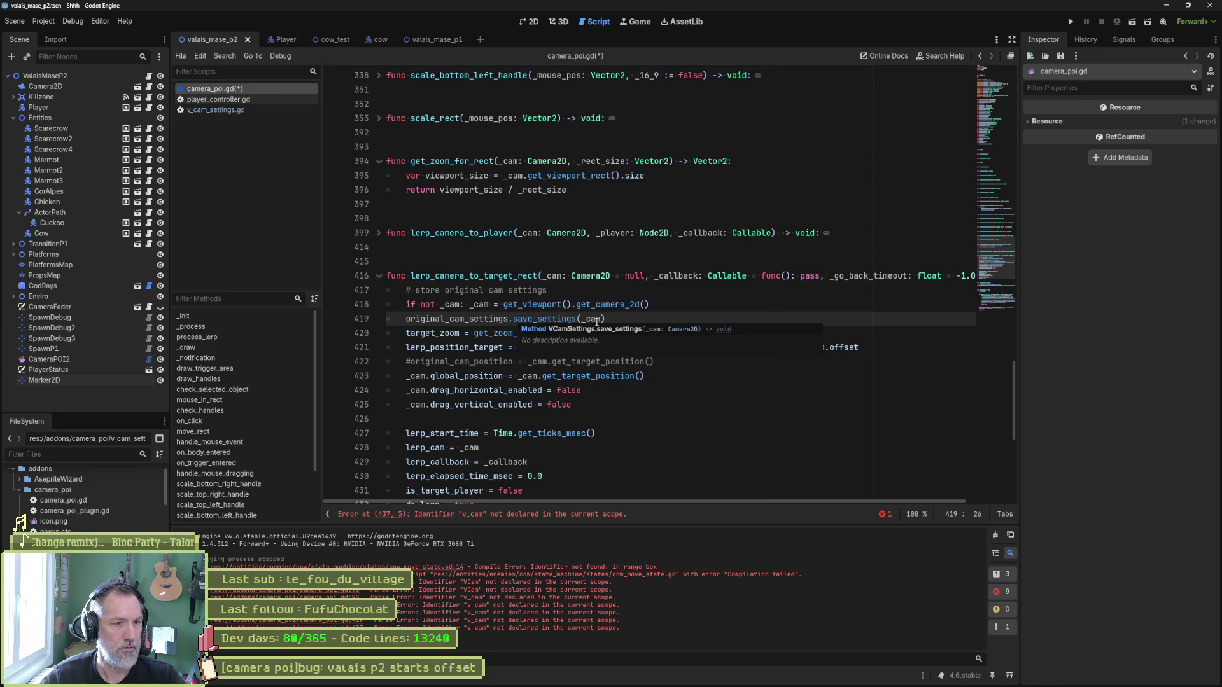
{"action": "mouse_move", "coordinate": [595, 322]}
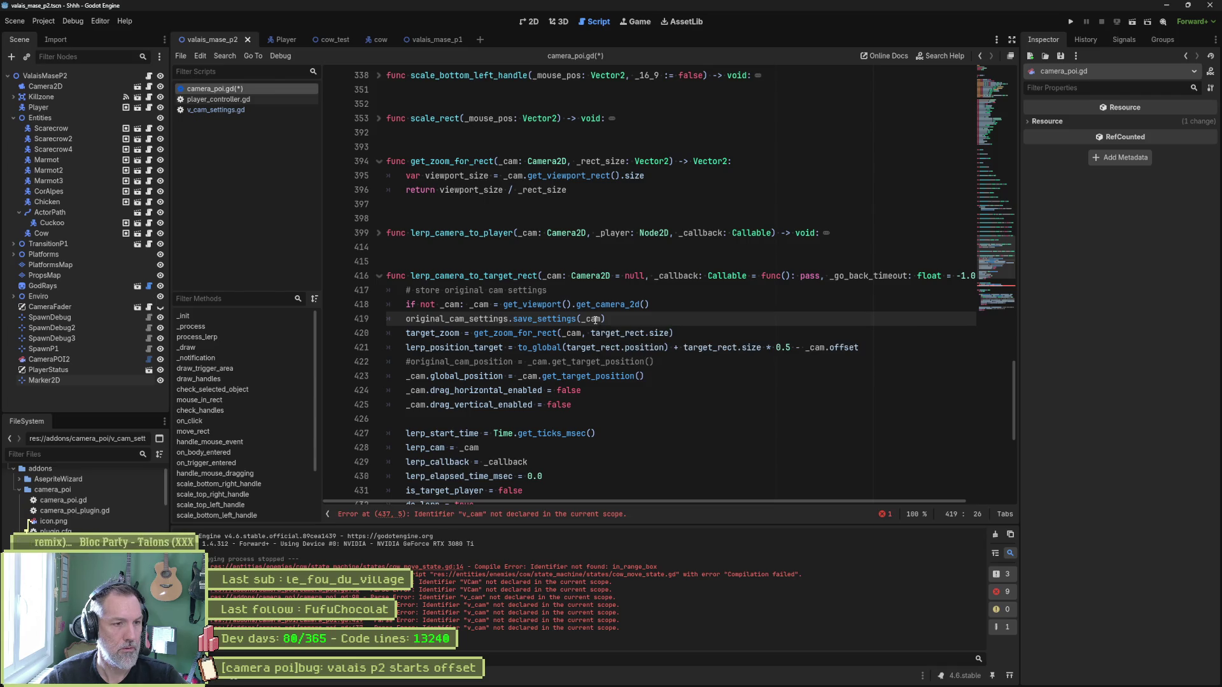
Duplicate line 419 and change 'original' to 'target' so the copy saves into target_cam_settings.
{"action": "triple_click", "coordinate": [661, 321]}
{"action": "left_click", "coordinate": [663, 321]}
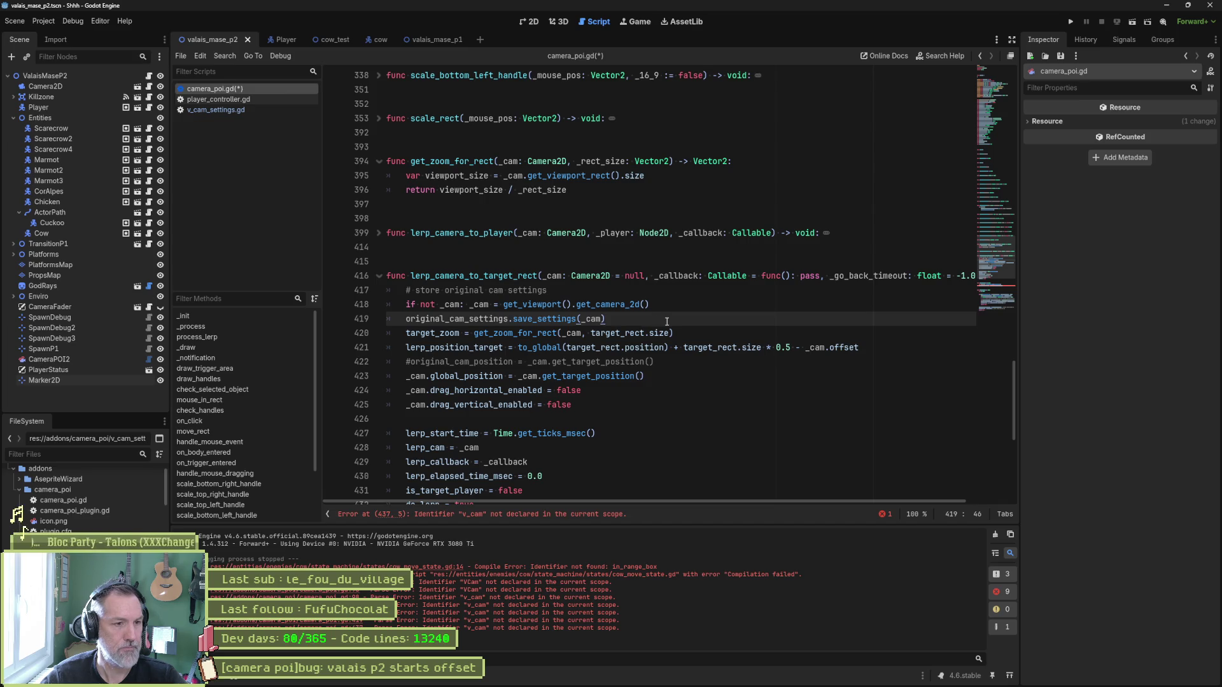
{"action": "key", "text": "ctrl+shift+d"}
{"action": "left_click_drag", "start_coordinate": [446, 333], "coordinate": [405, 339]}
{"action": "type", "text": "target_cam_settings.save_settings(_cam"}
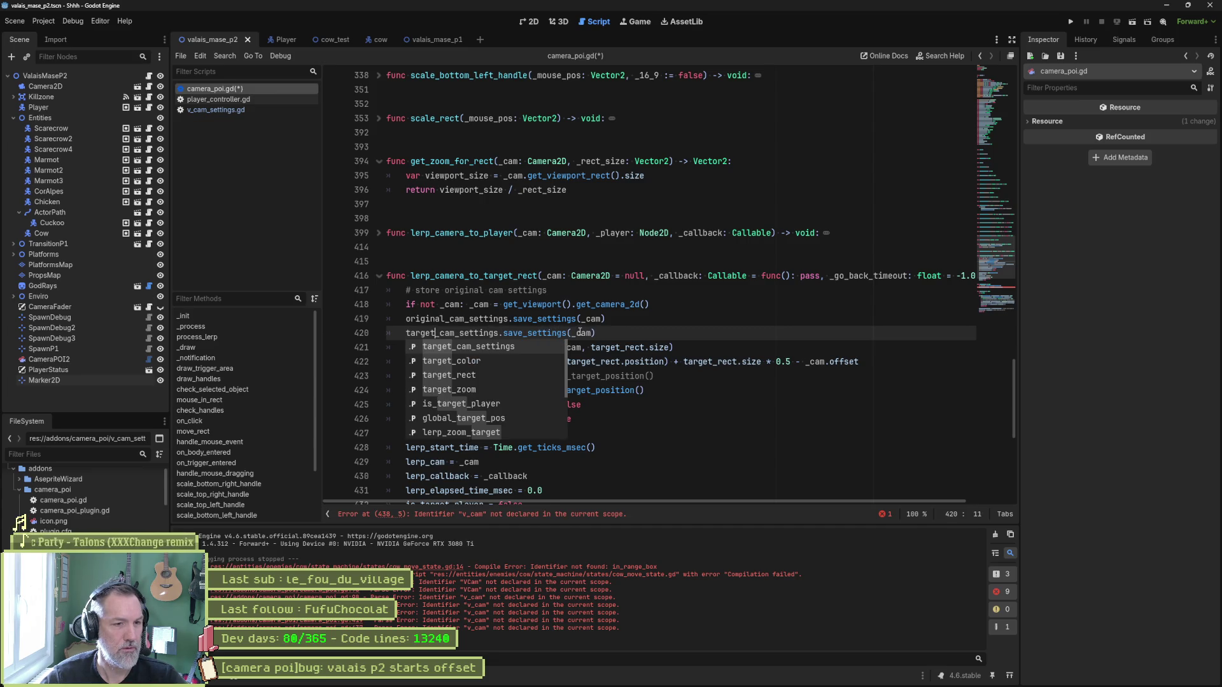
{"action": "left_click", "coordinate": [617, 331]}
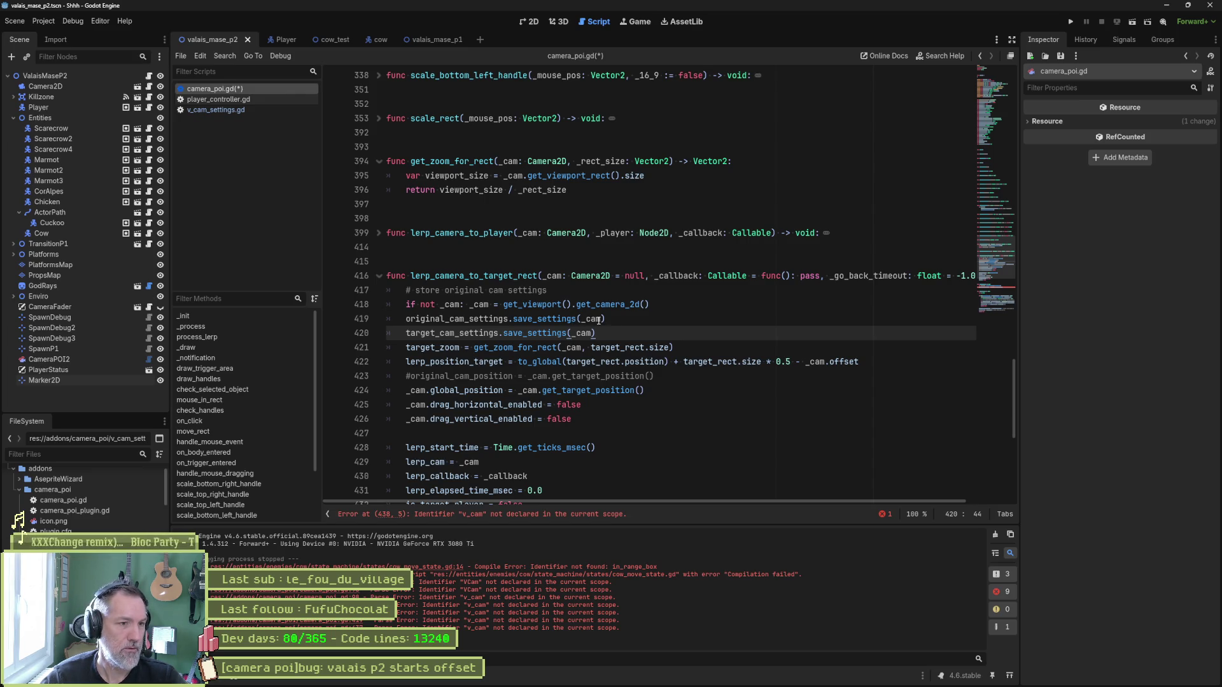
{"action": "mouse_move", "coordinate": [613, 324]}
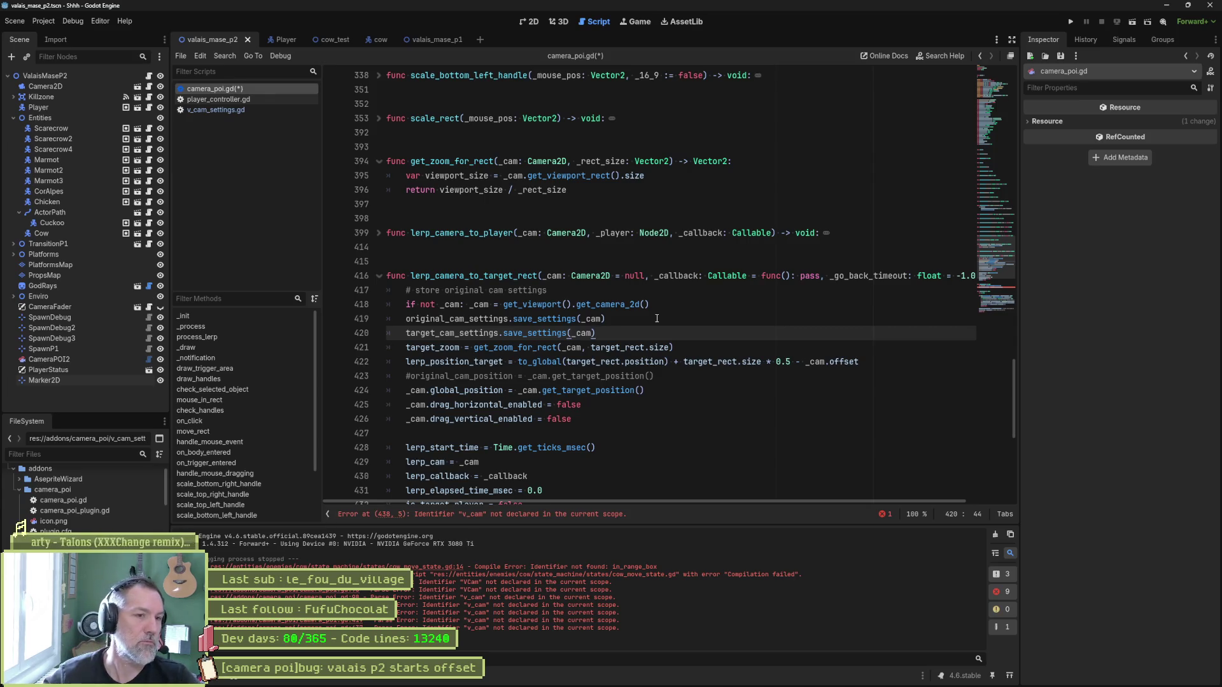
{"action": "left_click", "coordinate": [591, 322]}
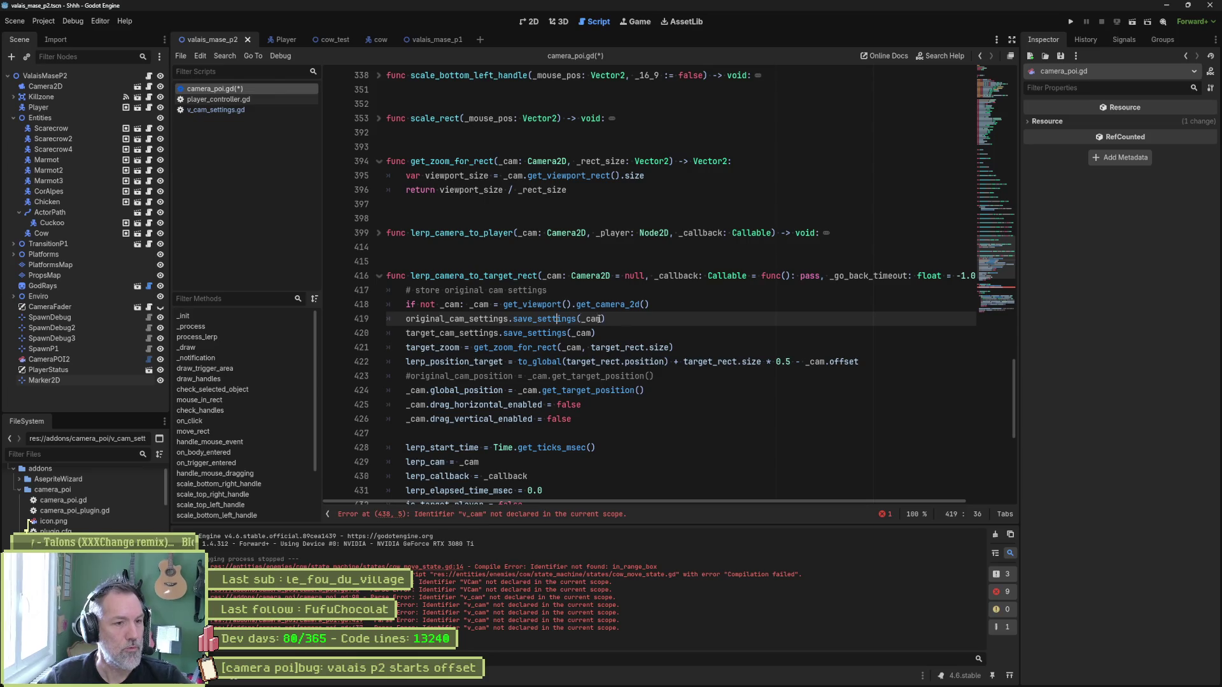
{"action": "double_click", "coordinate": [557, 331]}
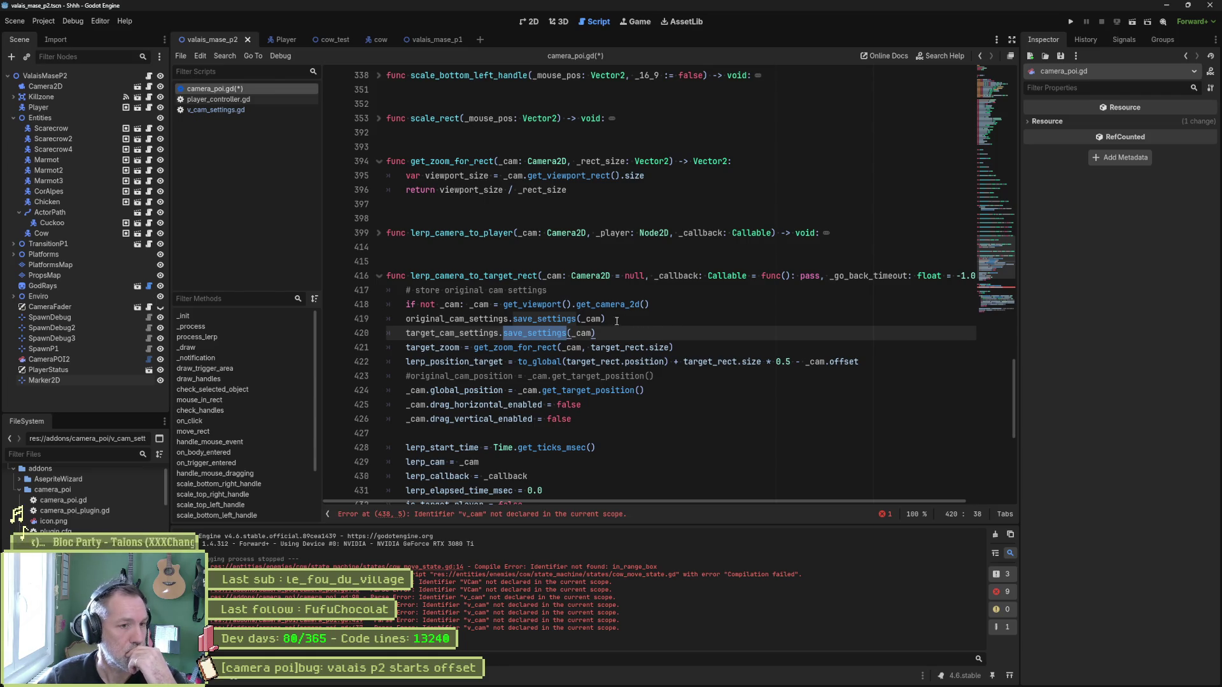
{"action": "left_click_drag", "start_coordinate": [518, 361], "coordinate": [670, 361]}
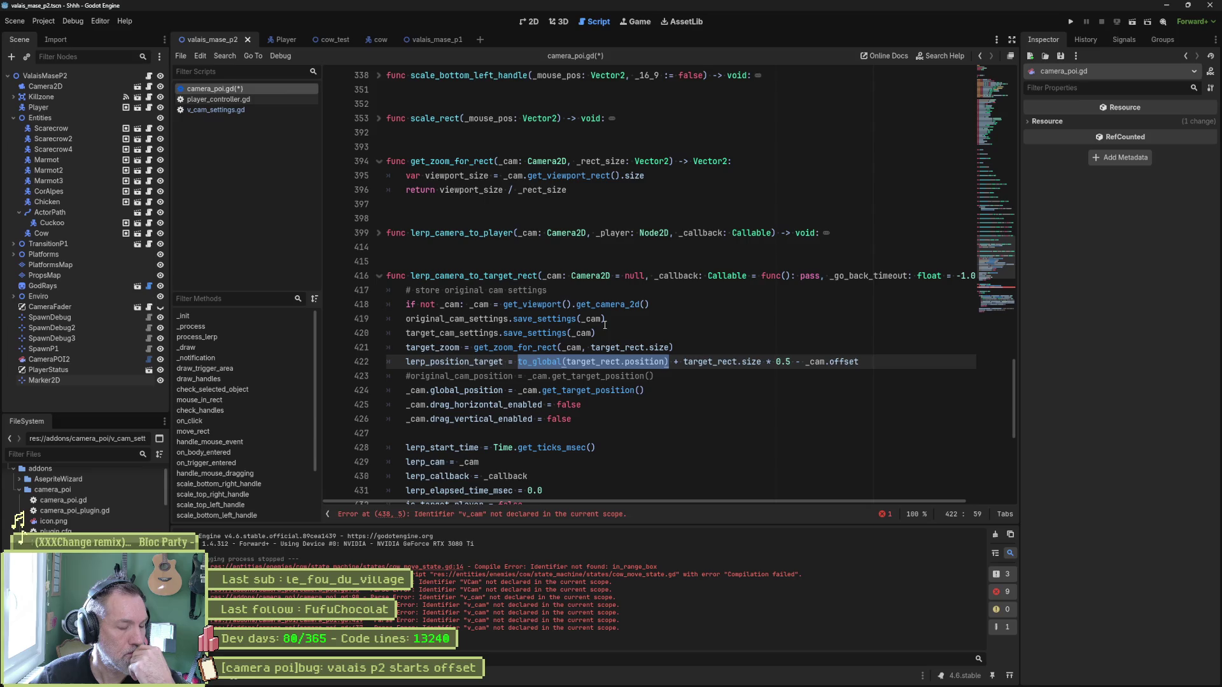
{"action": "scroll", "coordinate": [600, 325], "scroll_direction": "down", "scroll_amount": 3}
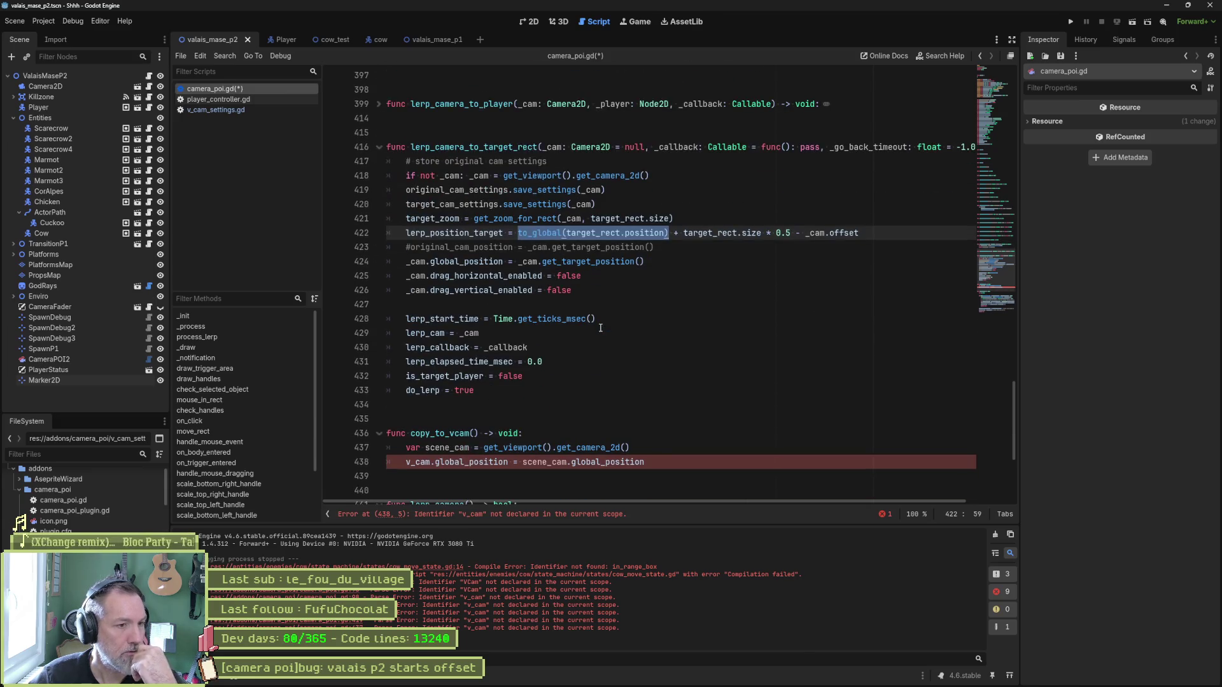
{"action": "scroll", "coordinate": [600, 328], "scroll_direction": "up", "scroll_amount": 2}
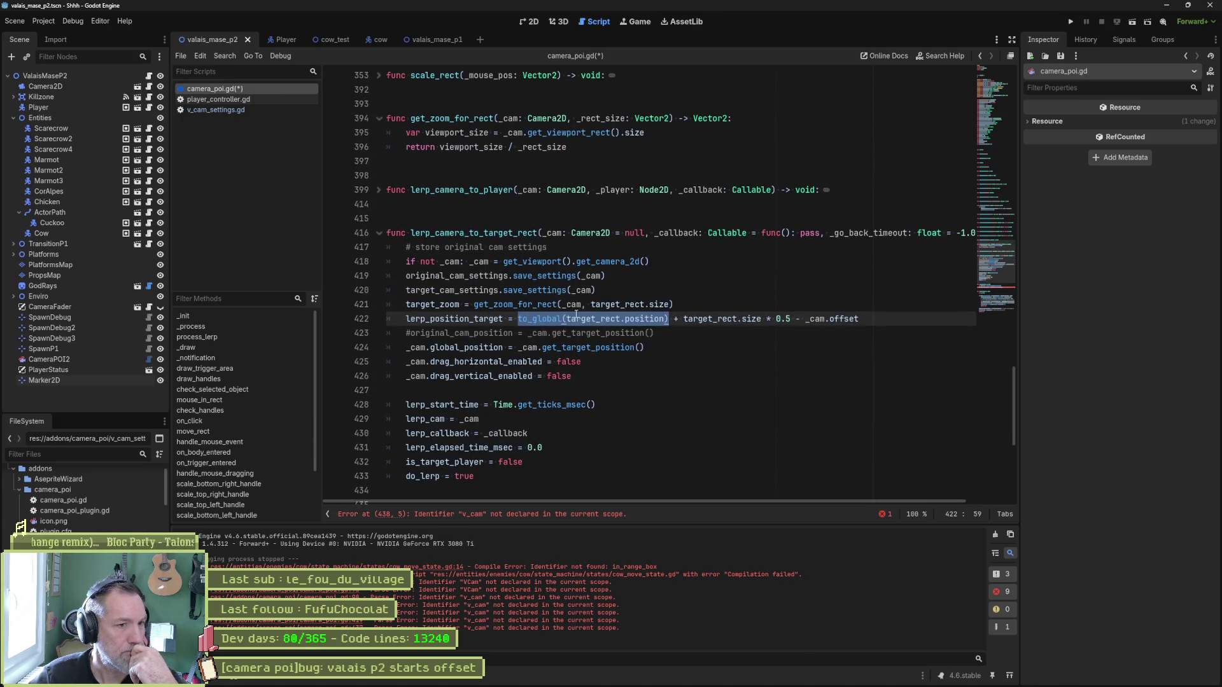
{"action": "mouse_move", "coordinate": [552, 302]}
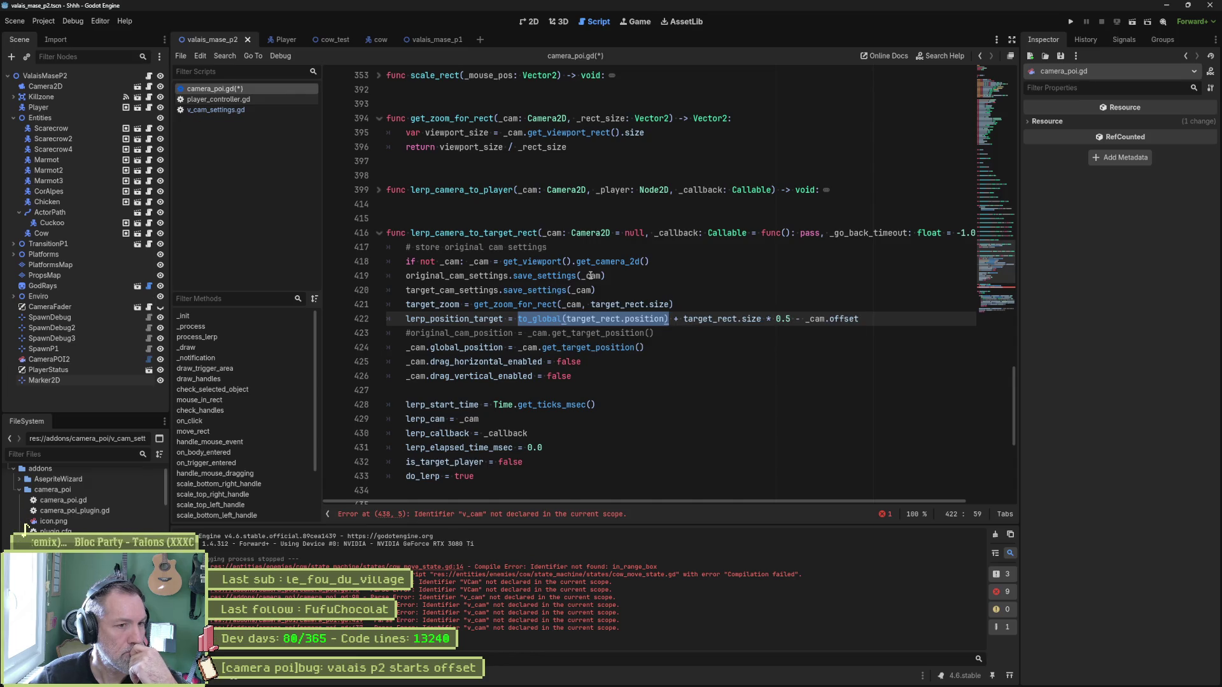
{"action": "left_click", "coordinate": [685, 255]}
Add the calls save_camera_settings() and save_target_settings() on lines 420–421.
{"action": "key", "text": "Return"}
{"action": "key", "text": "Return"}
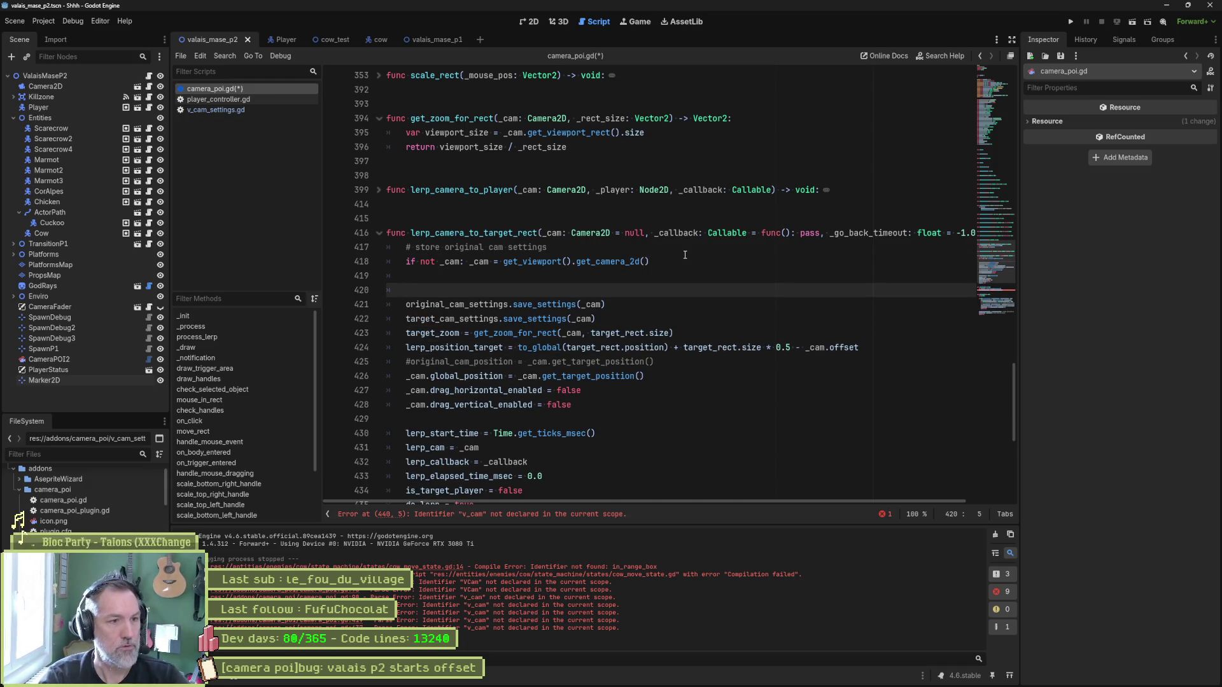
{"action": "key", "text": "Return"}
{"action": "key", "text": "Up"}
{"action": "type", "text": "save_c"}
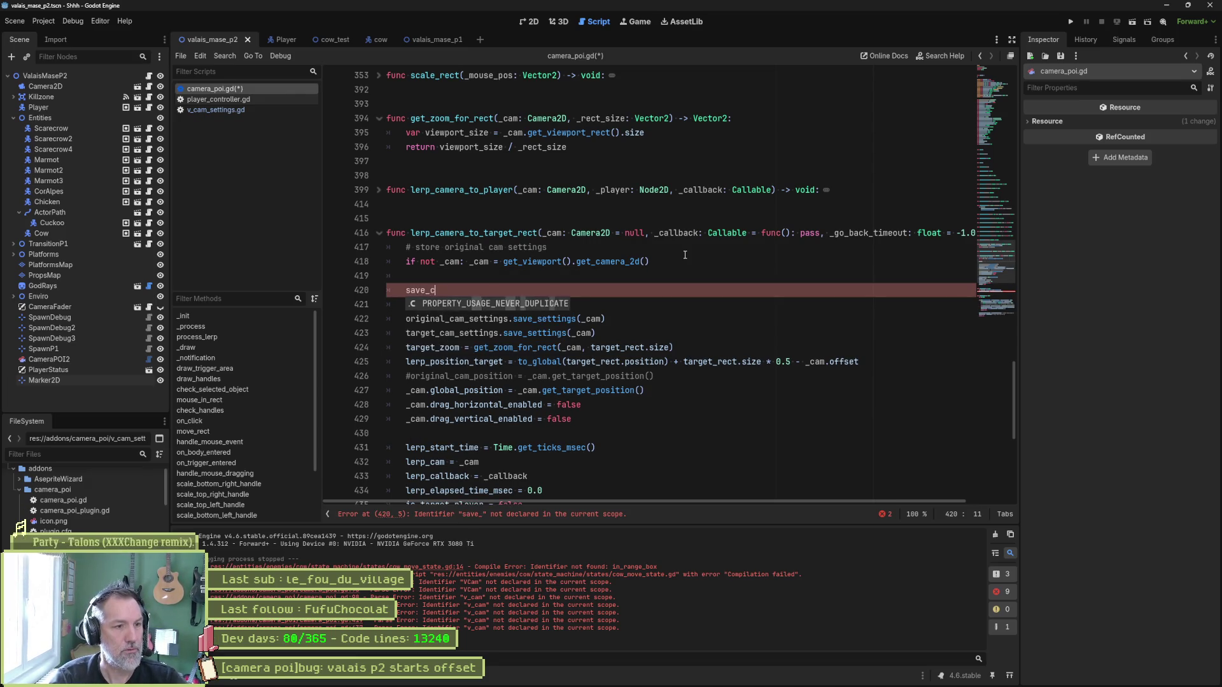
{"action": "type", "text": "amera_settings"}
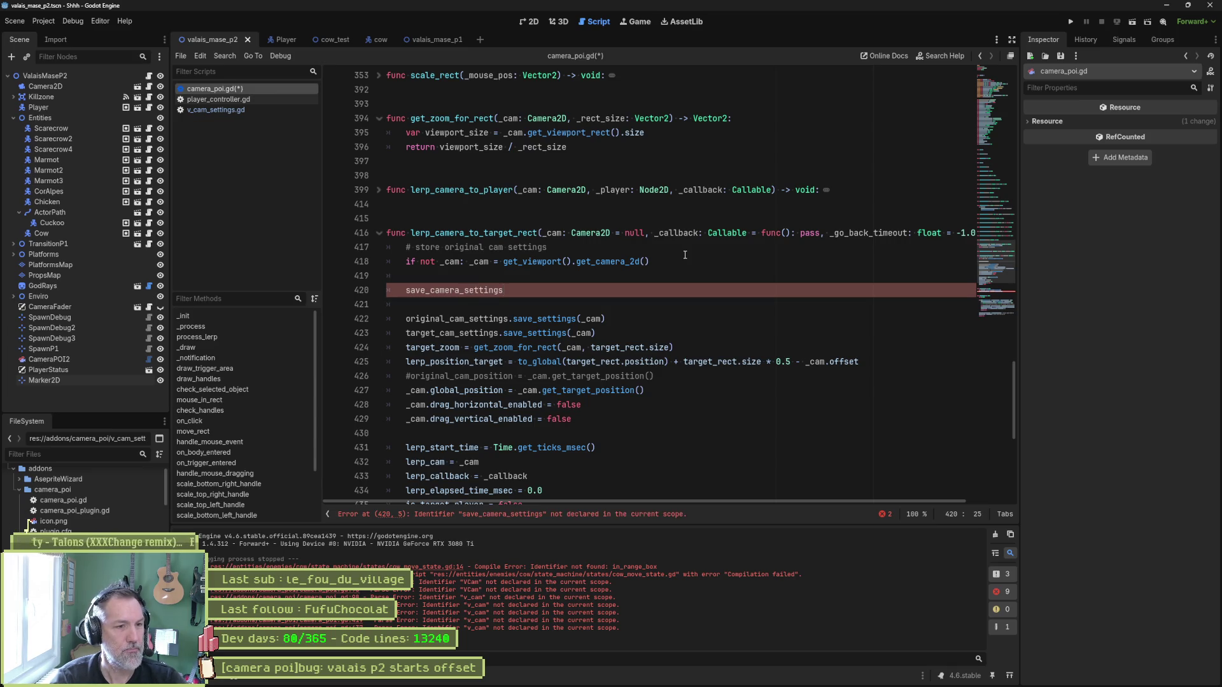
{"action": "type", "text": "(_"}
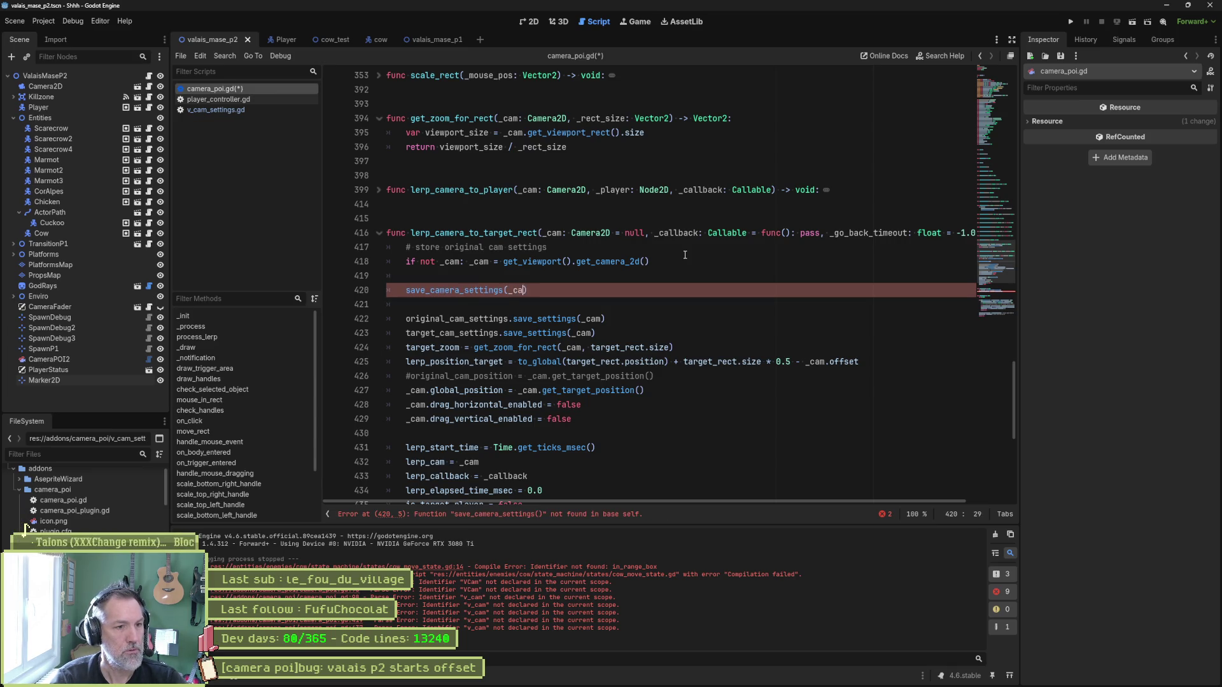
{"action": "key", "text": "BackSpace"}
{"action": "key", "text": "End"}
{"action": "key", "text": "Return"}
{"action": "type", "text": "save_target_sett"}
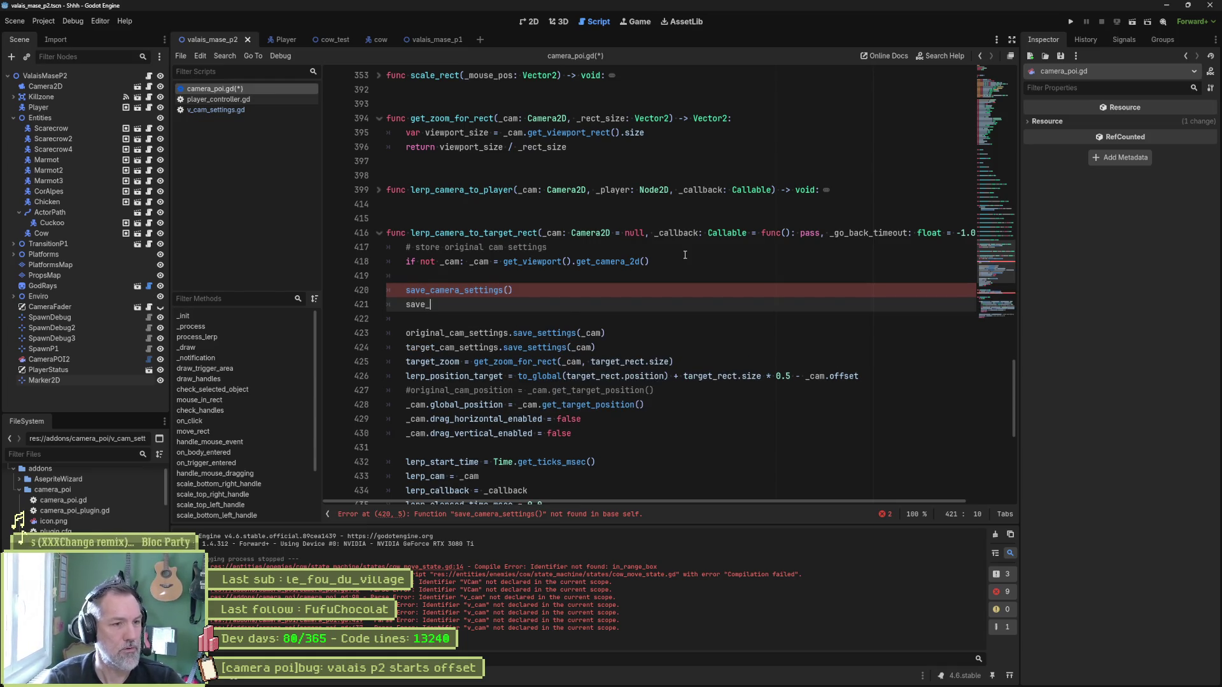
{"action": "type", "text": "ings()"}
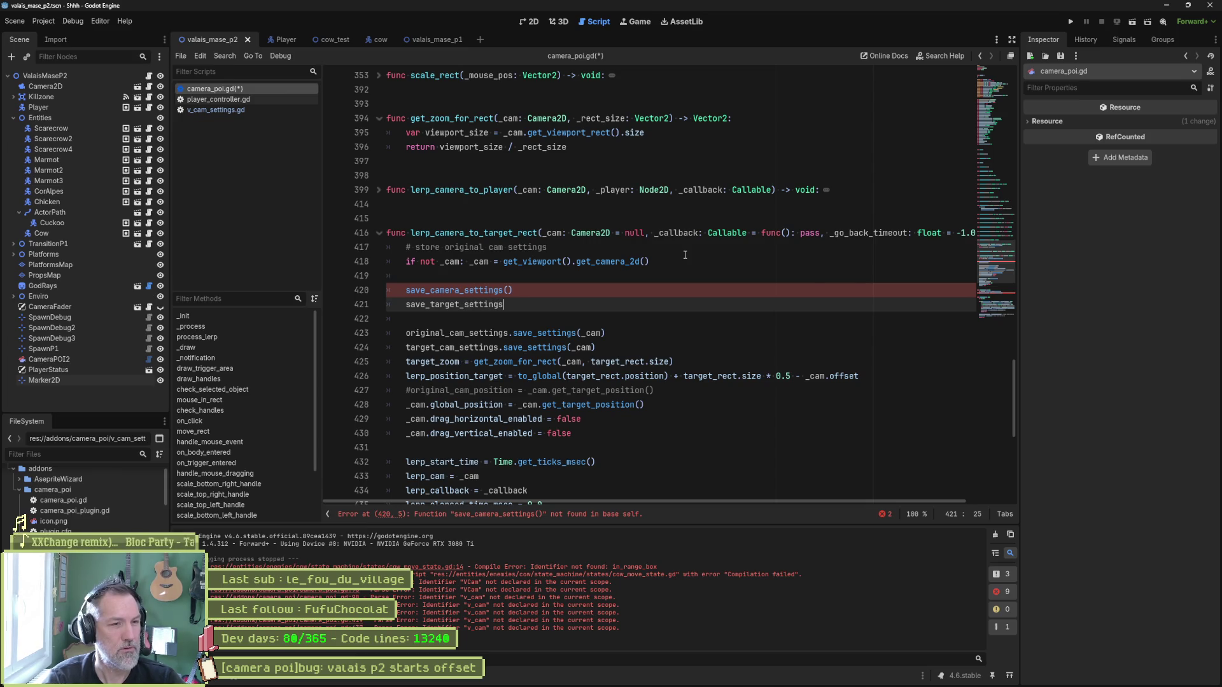
Add a stub 'func save_camera_settings() -> void:' with a pass body before copy_to_vcam.
{"action": "scroll", "coordinate": [695, 304], "scroll_direction": "down", "scroll_amount": 4}
{"action": "left_click", "coordinate": [435, 386]}
{"action": "key", "text": "Return"}
{"action": "key", "text": "Return"}
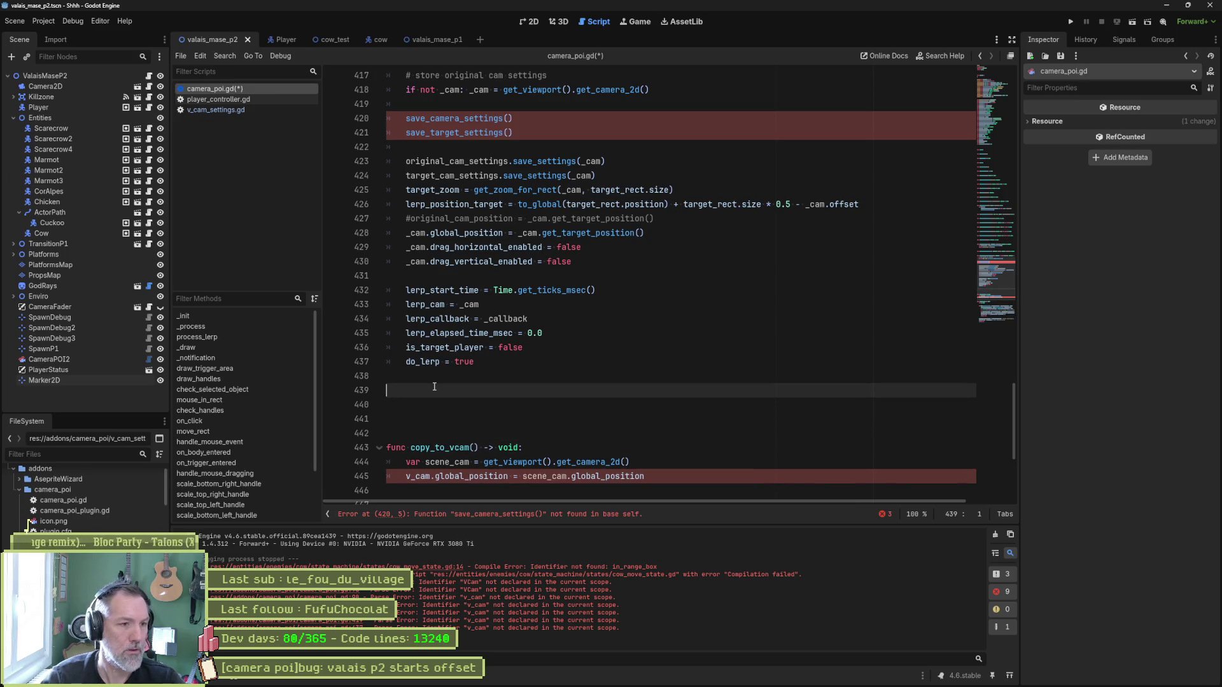
{"action": "key", "text": "Return"}
{"action": "key", "text": "Up"}
{"action": "type", "text": "func"}
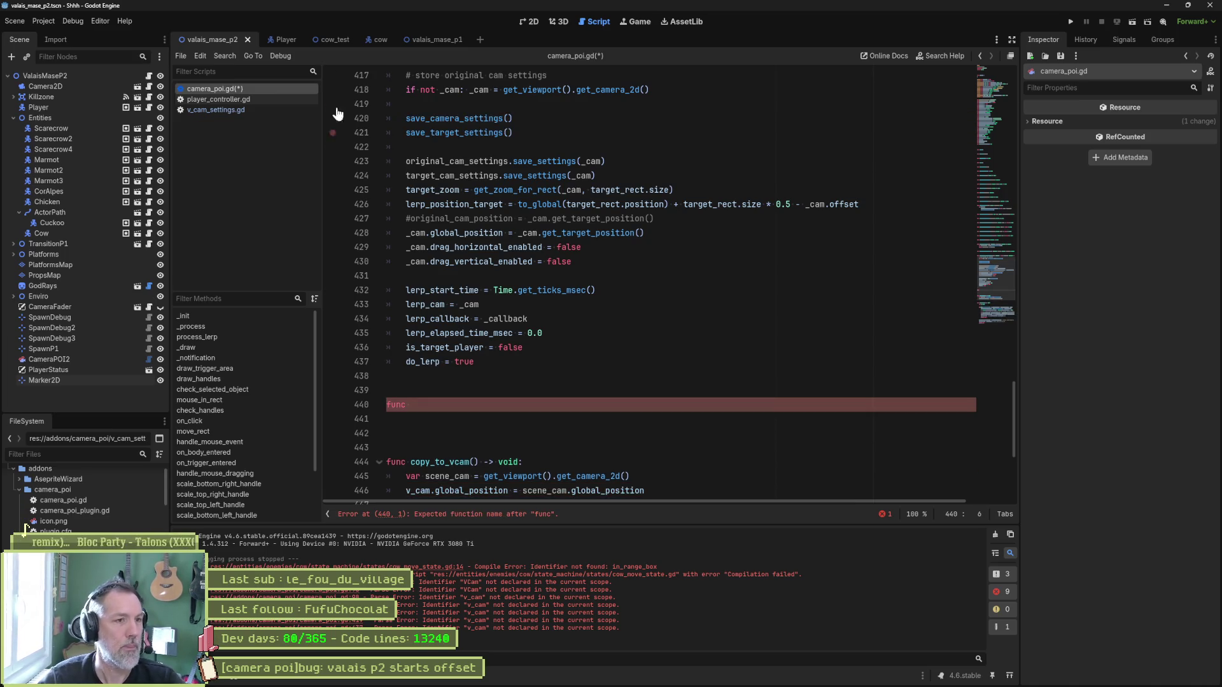
{"action": "double_click", "coordinate": [454, 118]}
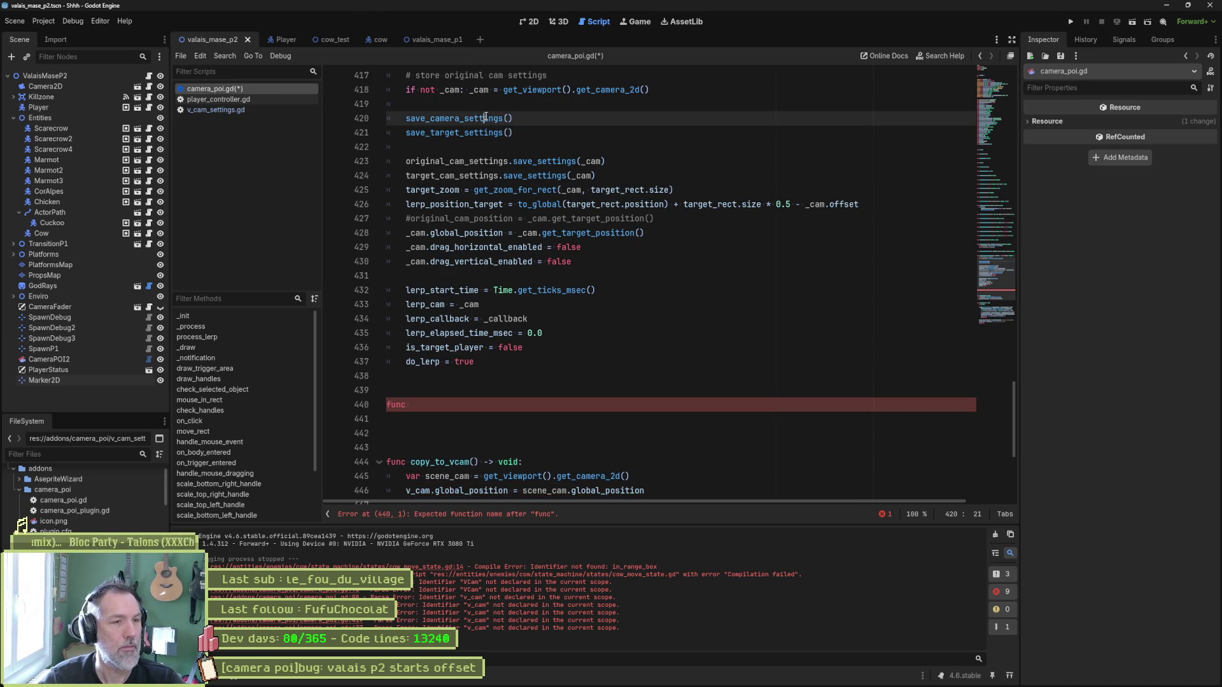
{"action": "key", "text": "ctrl+c"}
{"action": "left_click", "coordinate": [450, 405]}
{"action": "key", "text": "ctrl+v"}
{"action": "type", "text": "() -> void"}
{"action": "key", "text": "Return"}
{"action": "type", "text": "pass"}
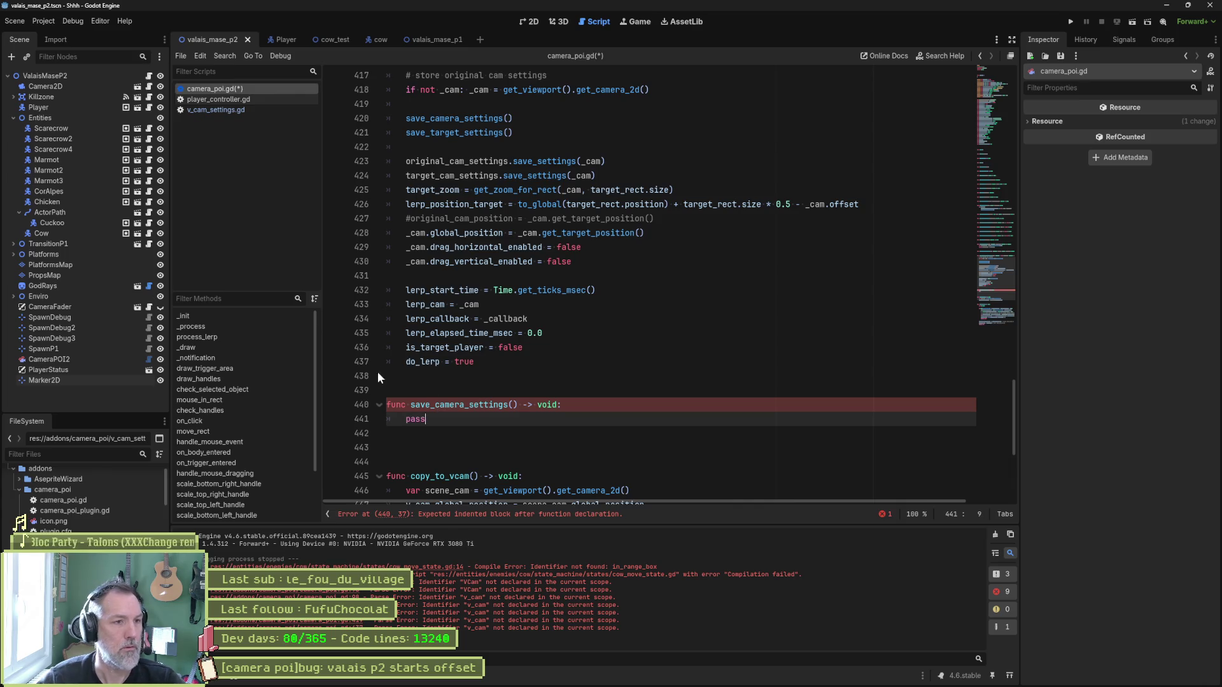
Duplicate the stub function and rename the copy to save_target_settings.
{"action": "left_click_drag", "start_coordinate": [425, 419], "coordinate": [483, 372]}
{"action": "key", "text": "ctrl+c"}
{"action": "key", "text": "Right"}
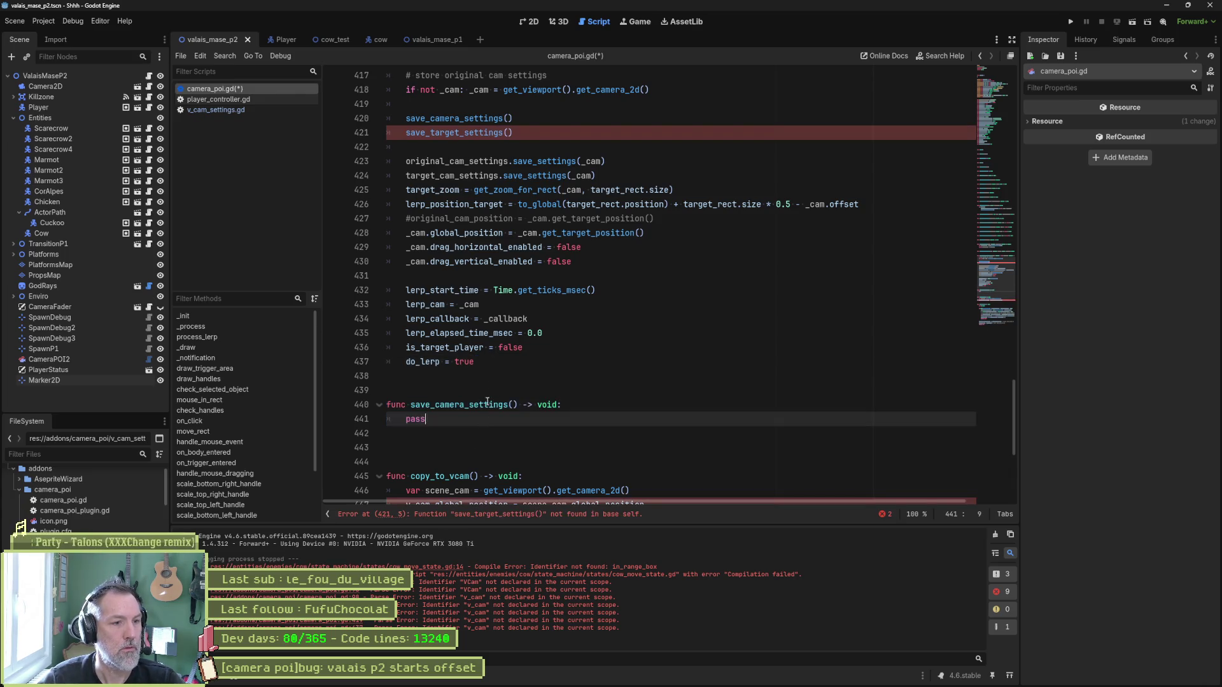
{"action": "key", "text": "ctrl+v"}
{"action": "double_click", "coordinate": [483, 133]}
{"action": "key", "text": "ctrl+c"}
{"action": "double_click", "coordinate": [458, 462]}
{"action": "key", "text": "ctrl+v"}
{"action": "left_click_drag", "start_coordinate": [666, 94], "coordinate": [668, 83]}
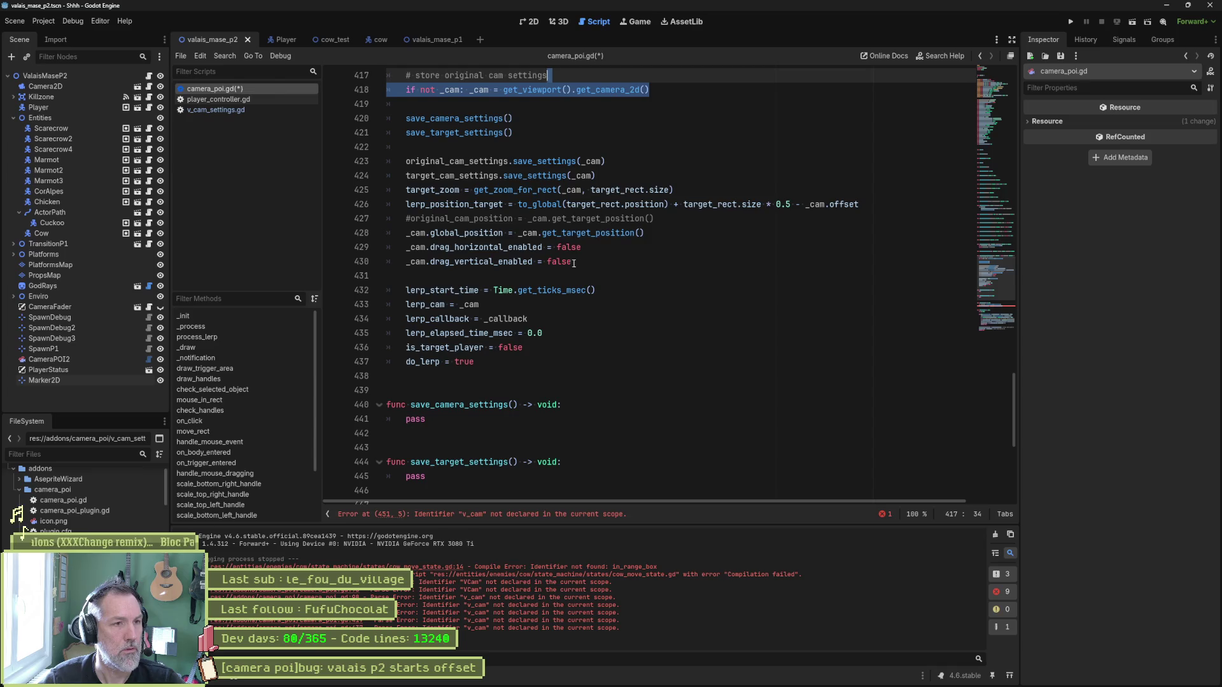
Add 'var _cam = get_viewport().get_camera_2d()' to save_camera_settings and delete both save_settings(_cam) lines.
{"action": "key", "text": "ctrl+c"}
{"action": "left_click", "coordinate": [584, 406]}
{"action": "key", "text": "ctrl+v"}
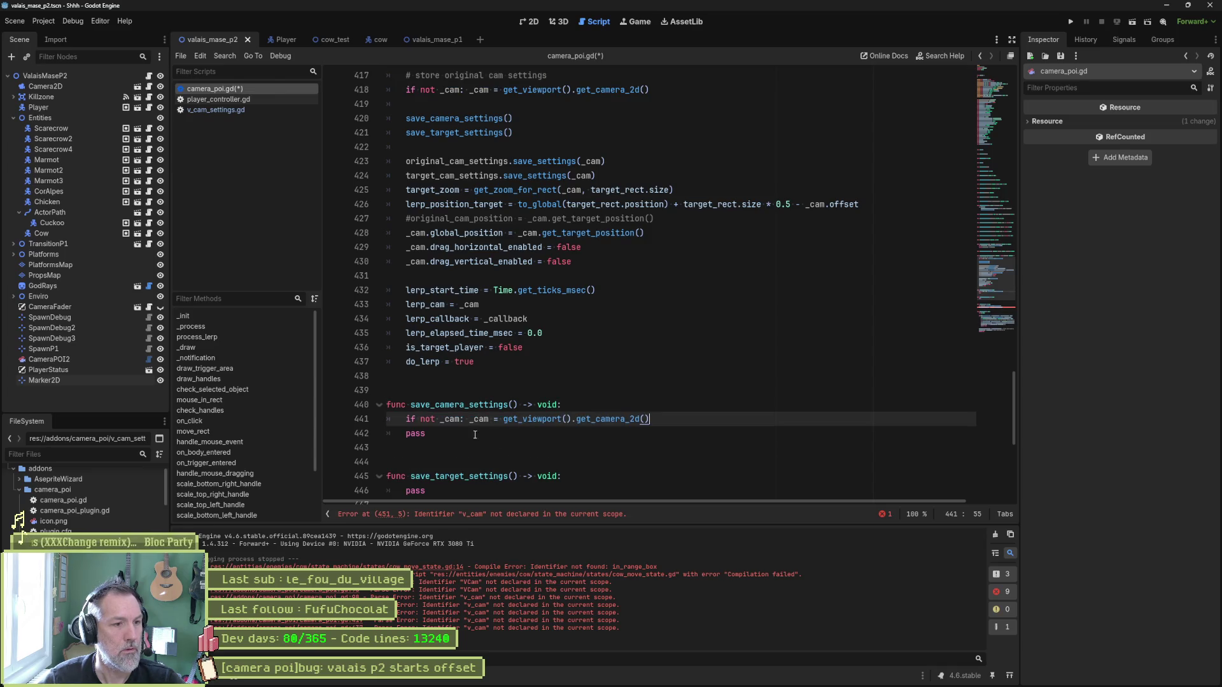
{"action": "left_click_drag", "start_coordinate": [406, 420], "coordinate": [469, 425]}
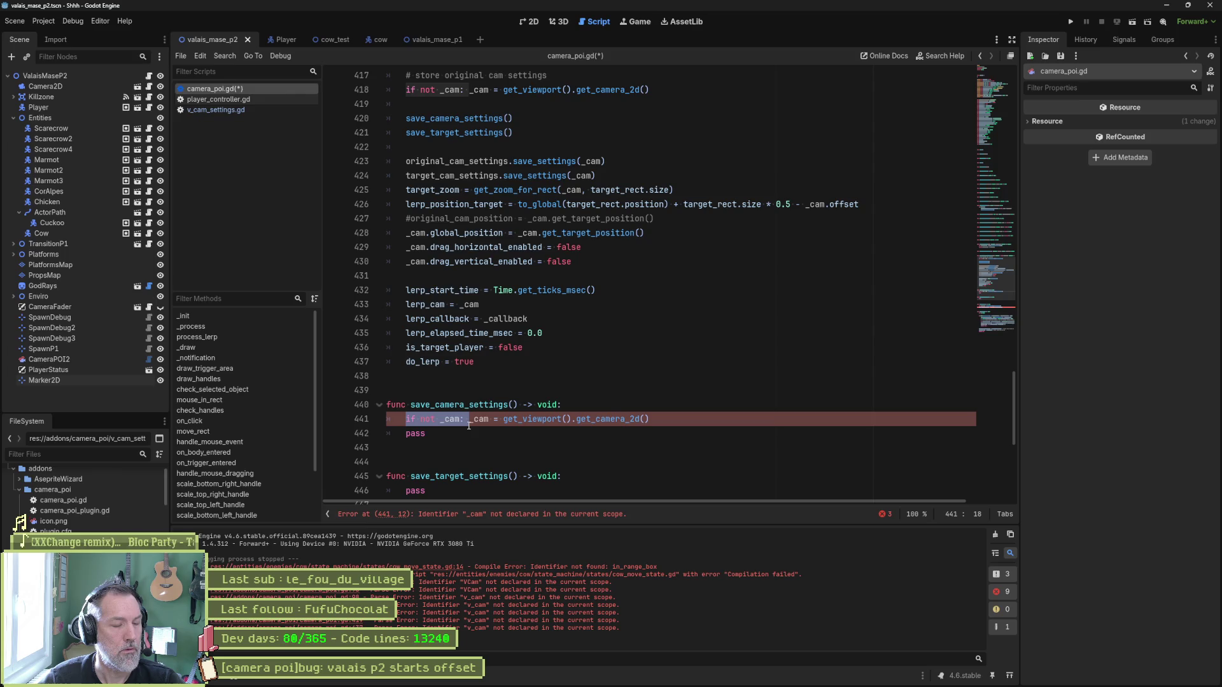
{"action": "type", "text": "var"}
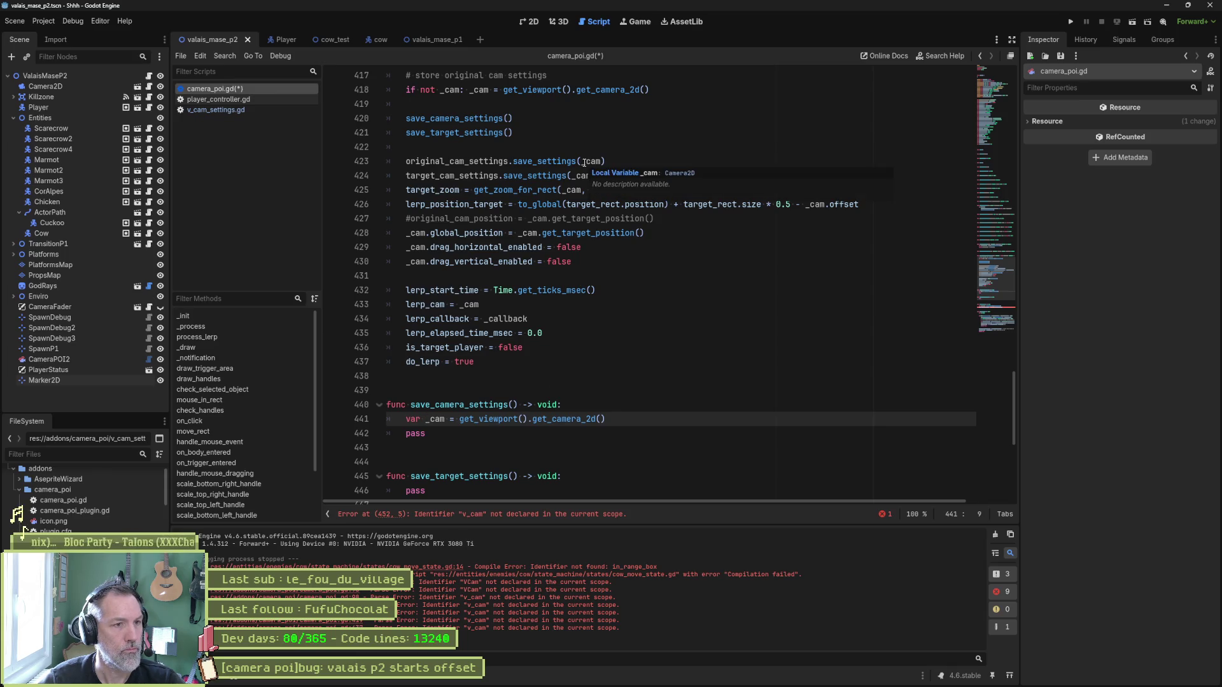
{"action": "left_click", "coordinate": [527, 161]}
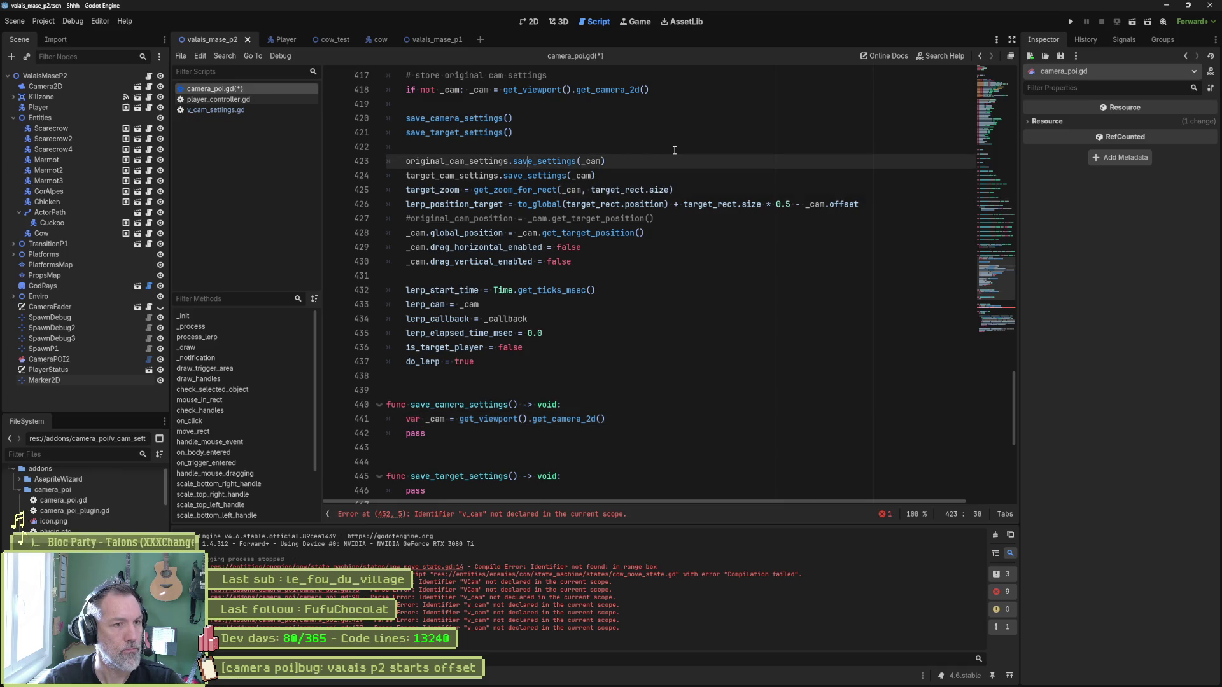
{"action": "key", "text": "ctrl+shift+k"}
{"action": "key", "text": "ctrl+shift+k"}
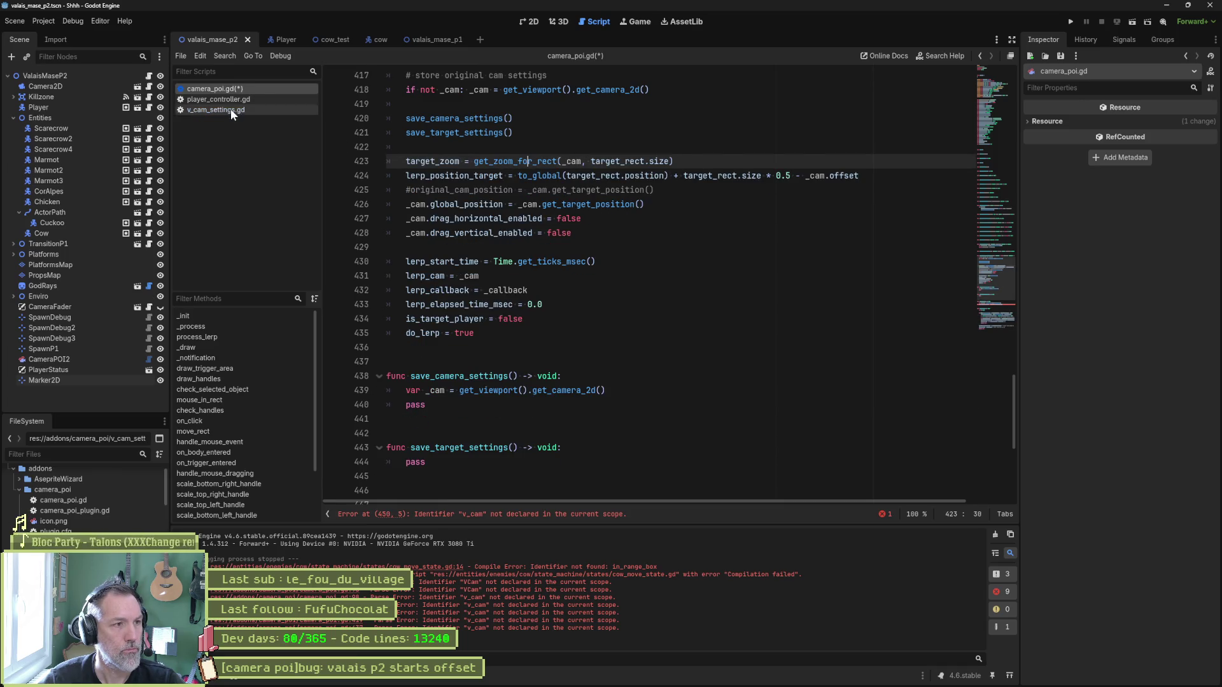
Delete the whole save_settings function from v_cam_settings.gd.
{"action": "left_click", "coordinate": [230, 109]}
{"action": "left_click_drag", "start_coordinate": [697, 297], "coordinate": [669, 187]}
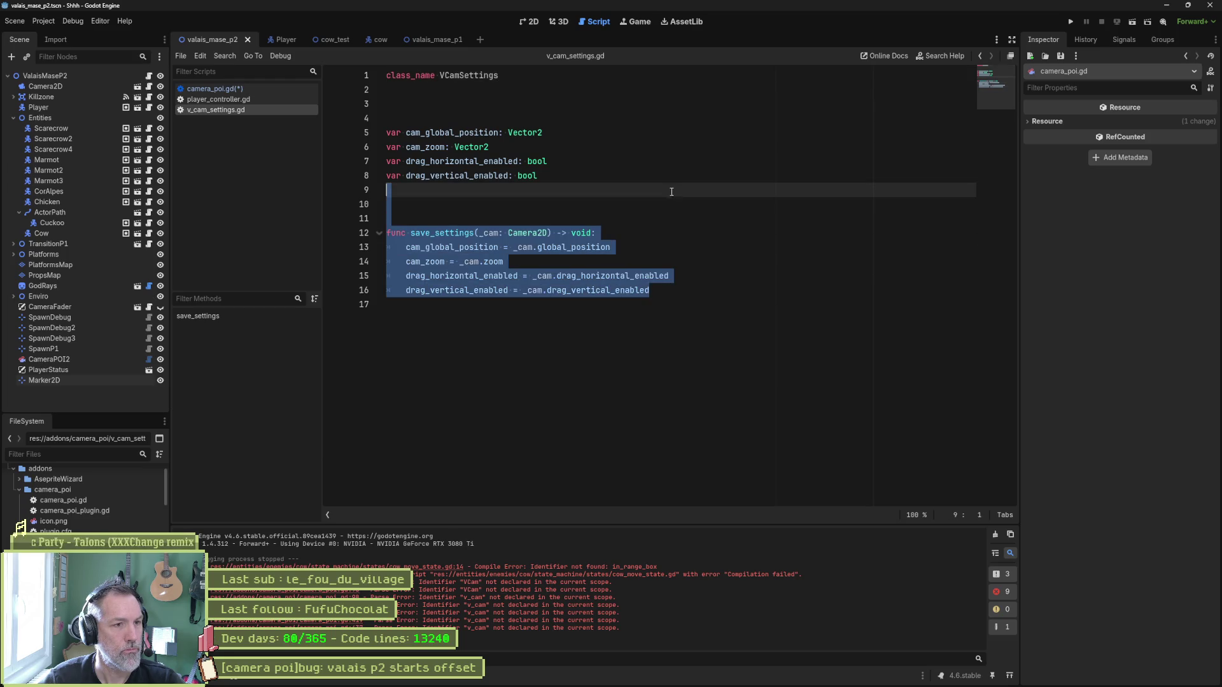
{"action": "key", "text": "BackSpace"}
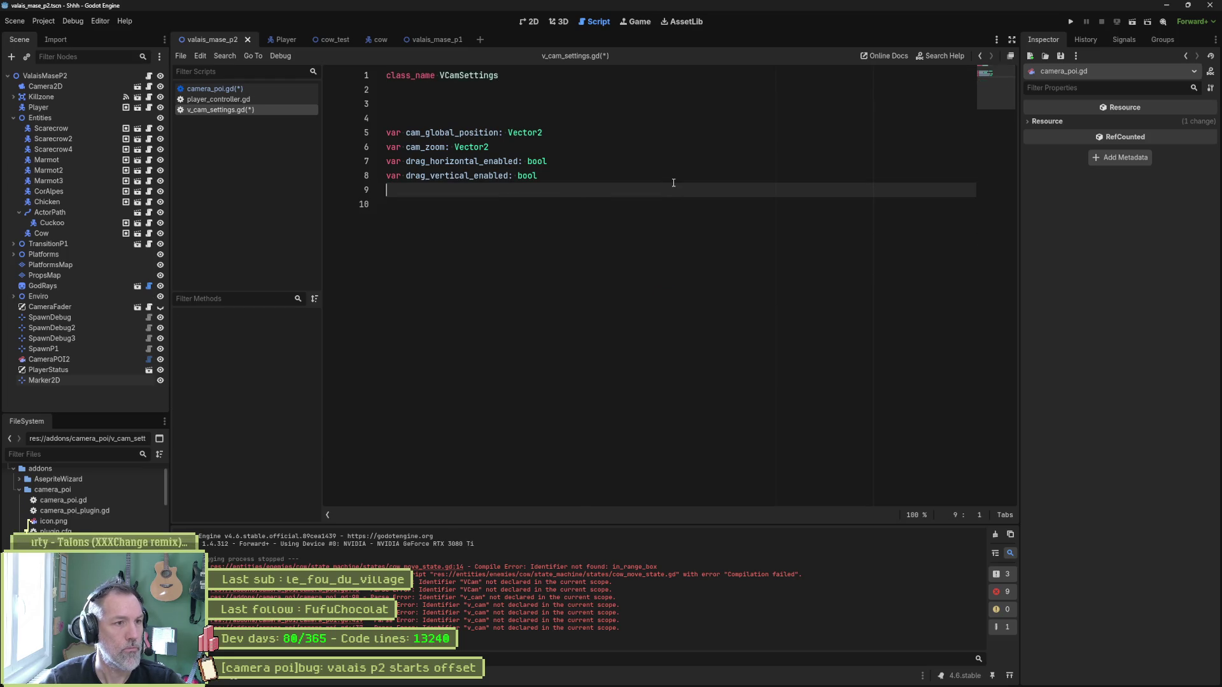
{"action": "key", "text": "BackSpace"}
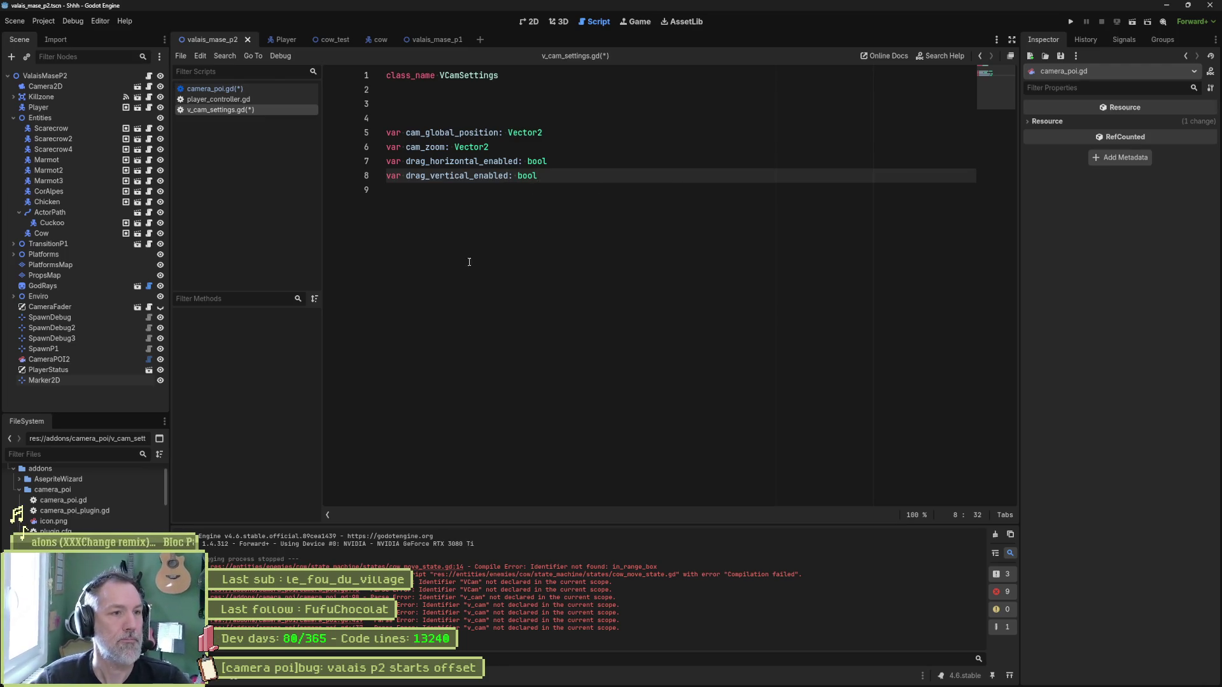
Rename the cam_ fields to global_position and zoom, save, and return to camera_poi.gd.
{"action": "left_click", "coordinate": [426, 146], "text": "alt"}
{"action": "key", "text": "BackSpace"}
{"action": "key", "text": "BackSpace"}
{"action": "key", "text": "BackSpace"}
{"action": "key", "text": "ctrl+s"}
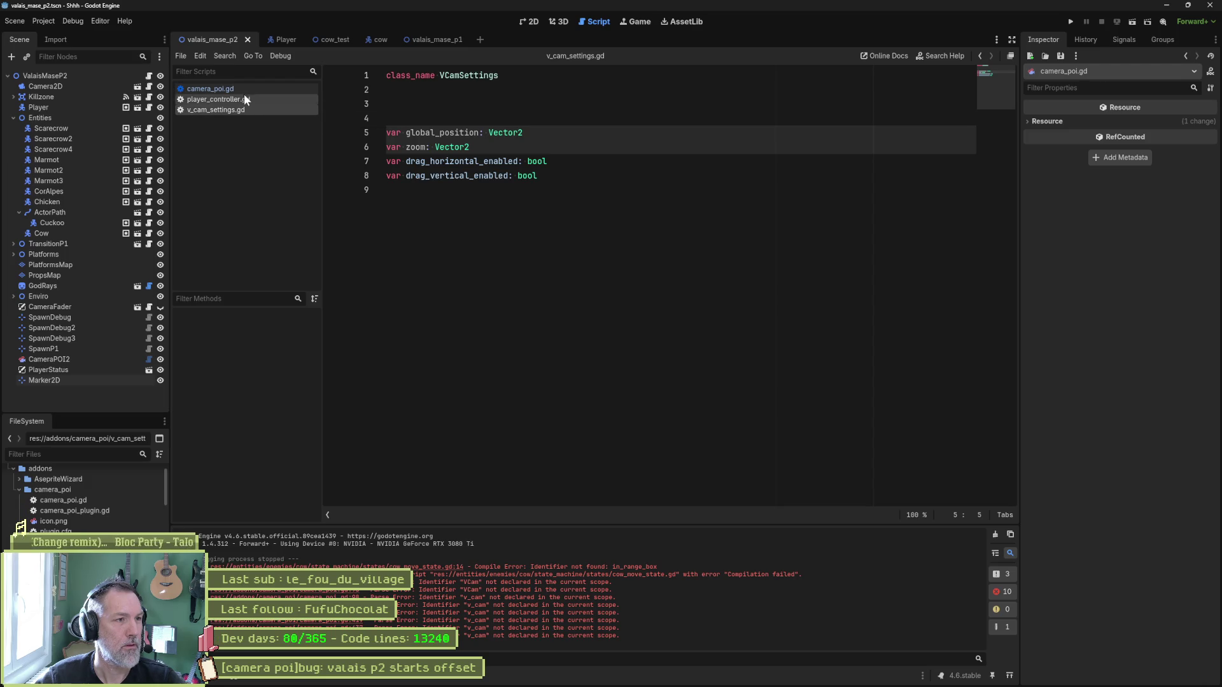
{"action": "left_click", "coordinate": [243, 89]}
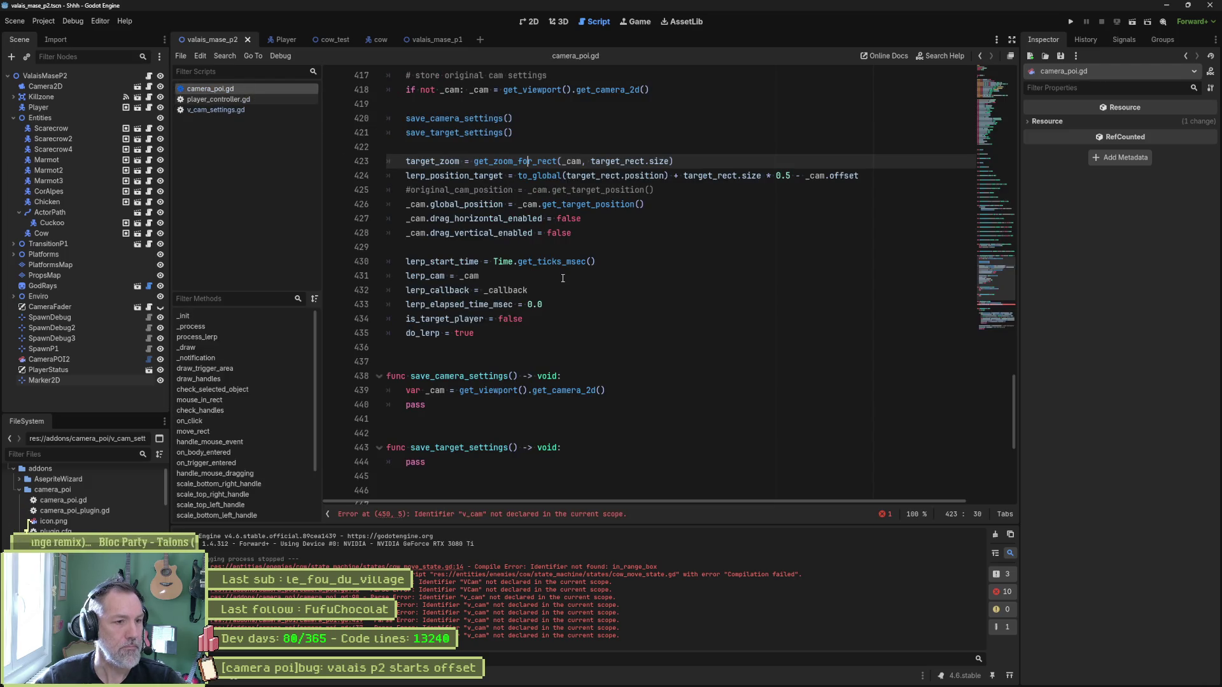
{"action": "left_click", "coordinate": [622, 394]}
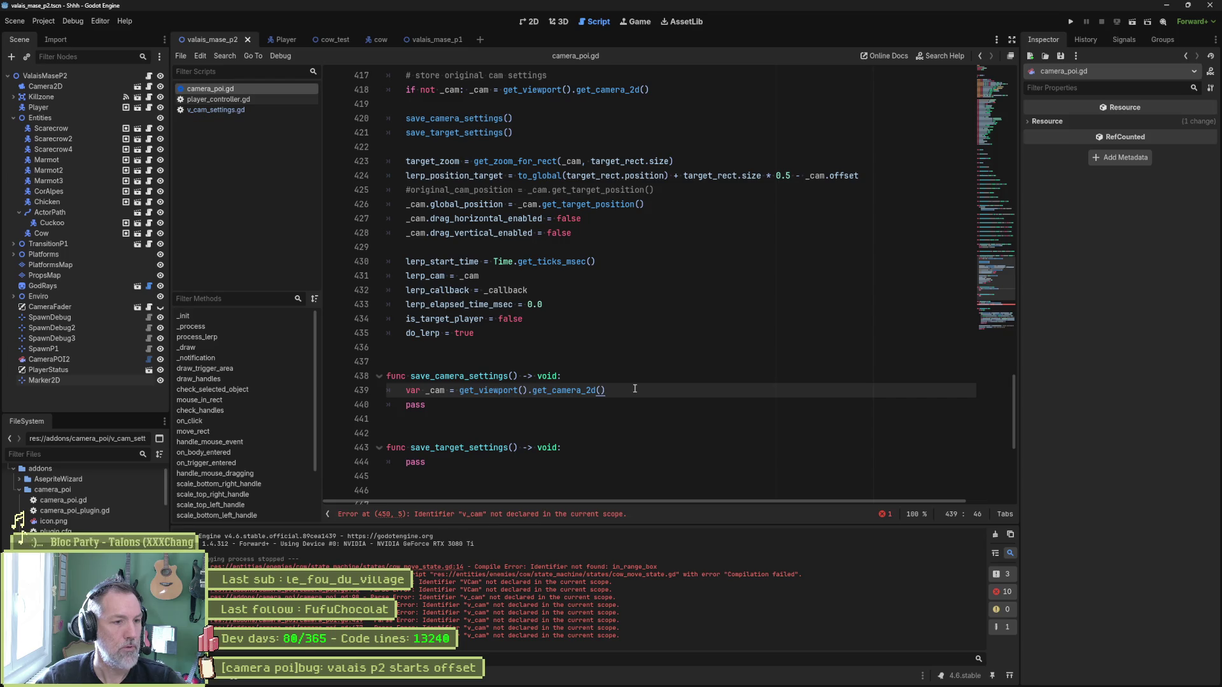
Replace pass with original_cam_settings.global_position = _cam.global_position.
{"action": "key", "text": "Down"}
{"action": "key", "text": "shift+Home"}
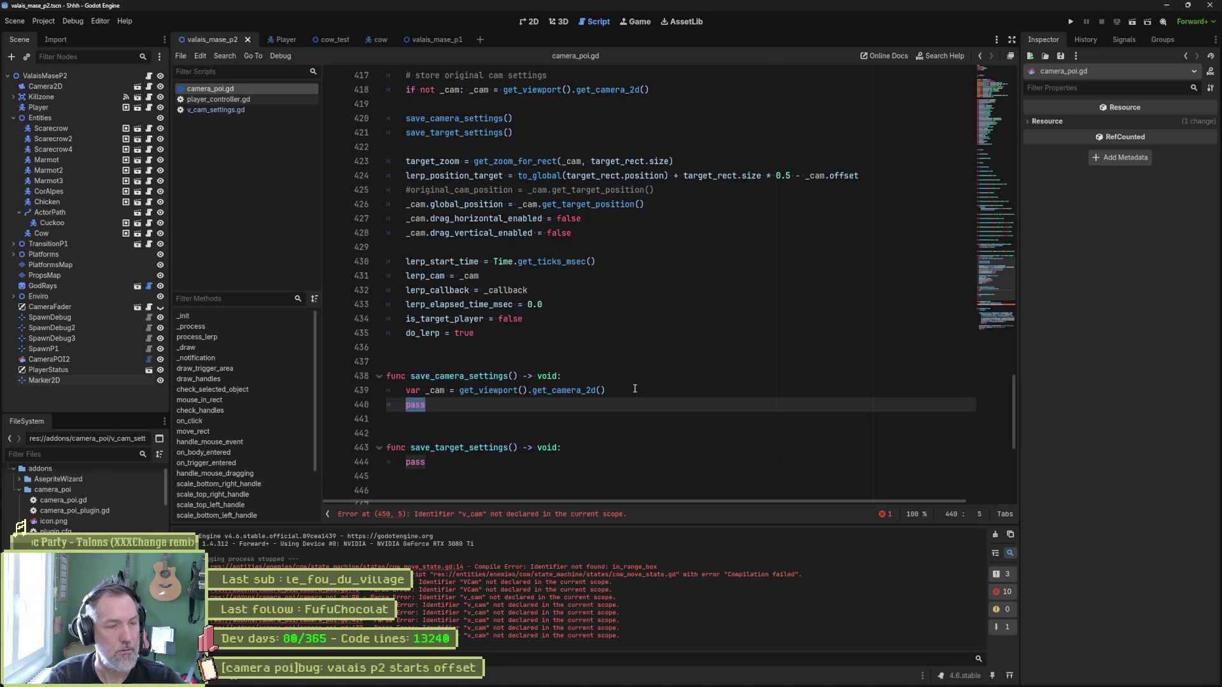
{"action": "type", "text": "came"}
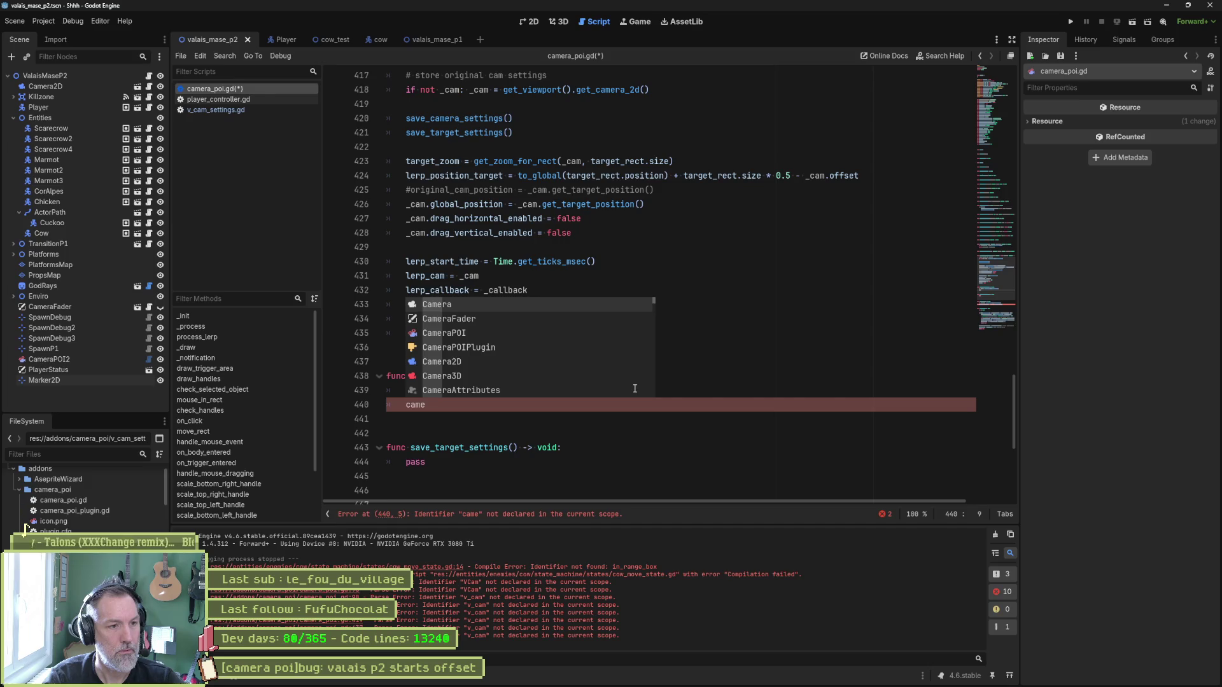
{"action": "key", "text": "BackSpace"}
{"action": "key", "text": "BackSpace"}
{"action": "key", "text": "BackSpace"}
{"action": "type", "text": "settin"}
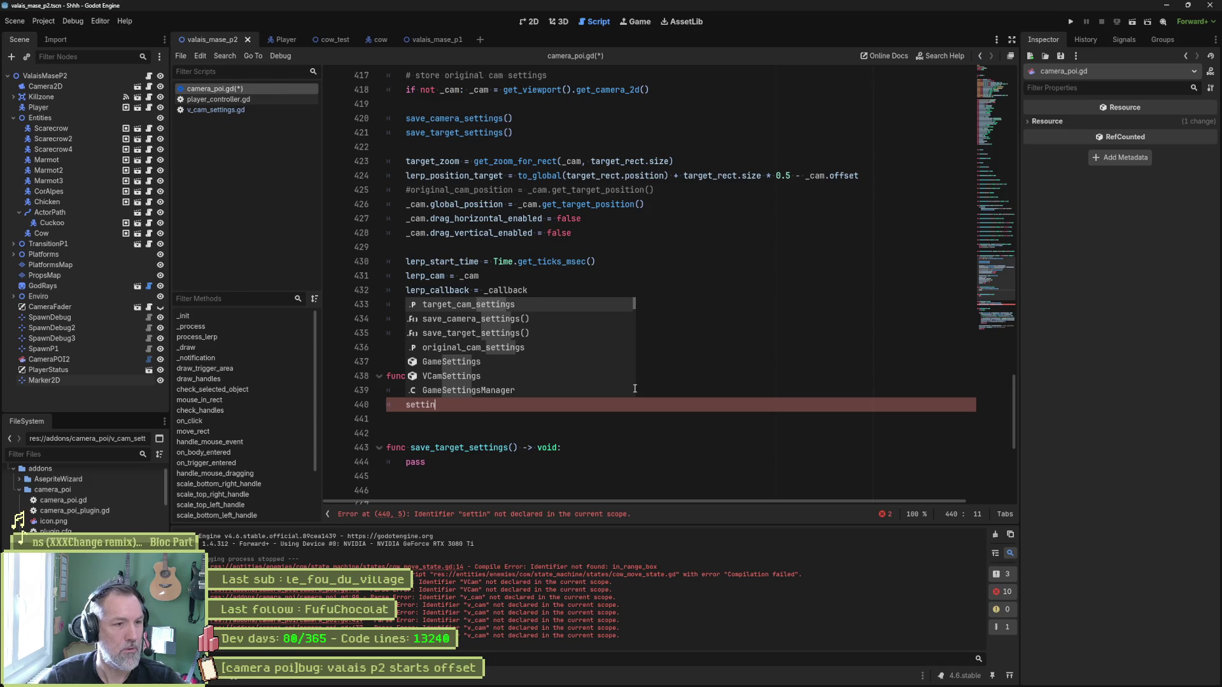
{"action": "key", "text": "Down"}
{"action": "key", "text": "Down"}
{"action": "key", "text": "Down"}
{"action": "key", "text": "Return"}
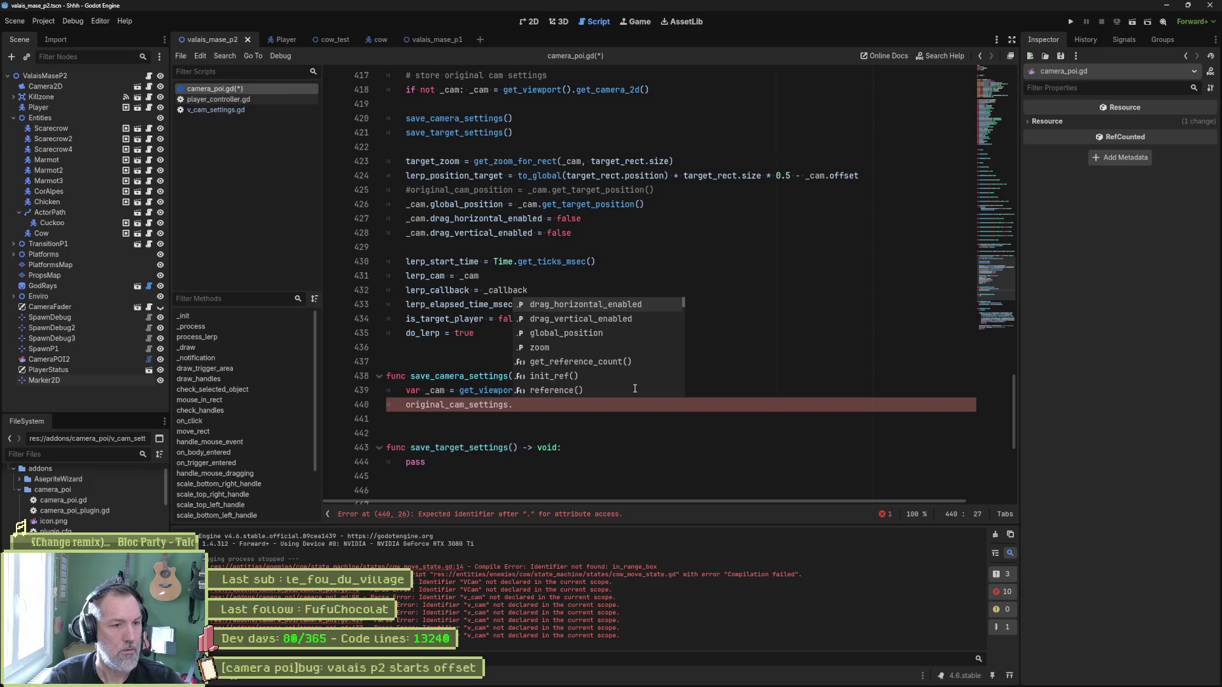
{"action": "type", "text": "g"}
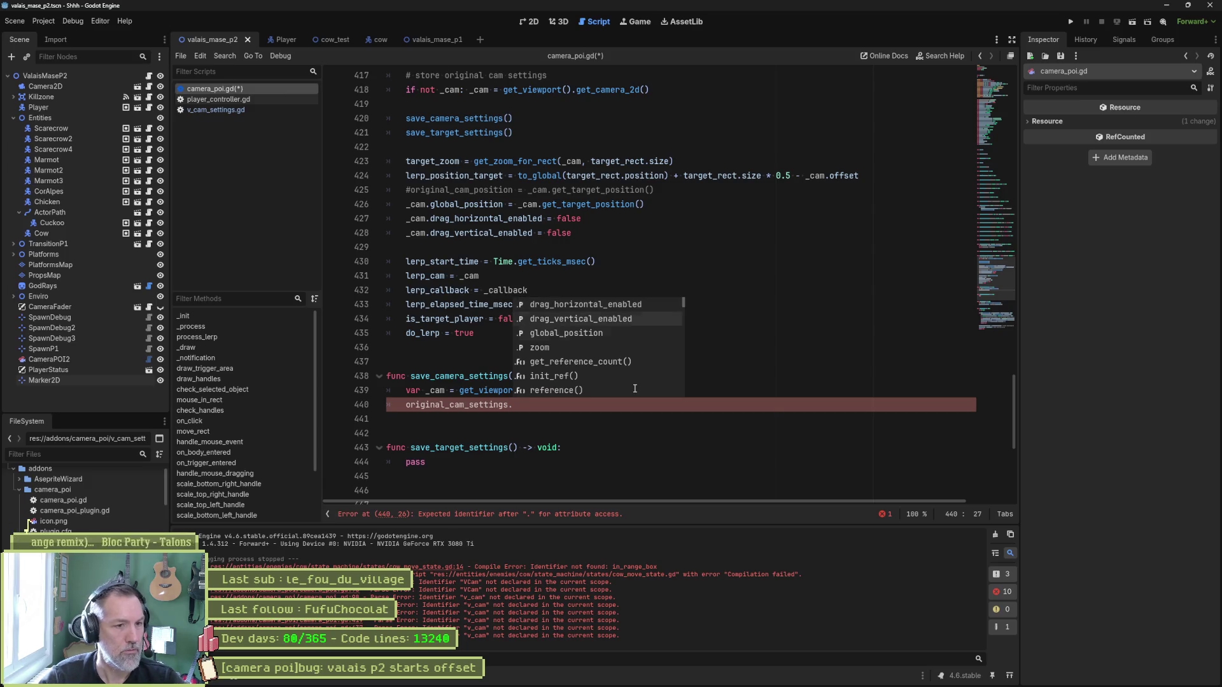
{"action": "key", "text": "Return"}
{"action": "type", "text": "= "}
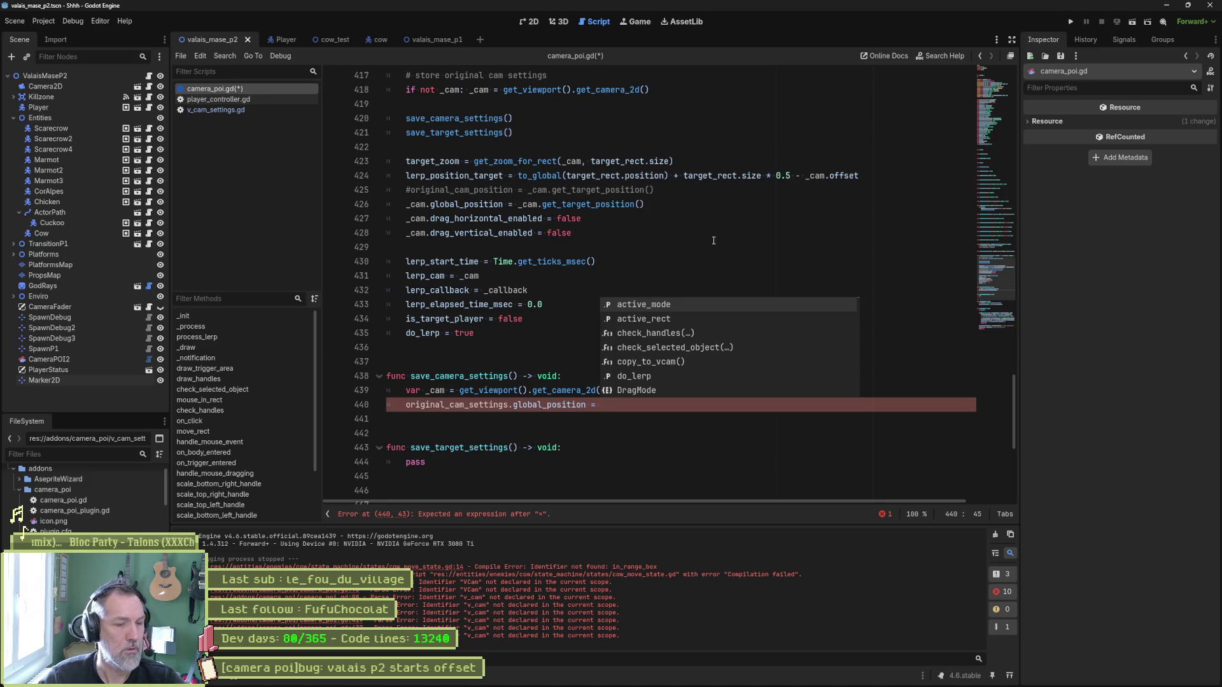
{"action": "type", "text": "_cam.glo"}
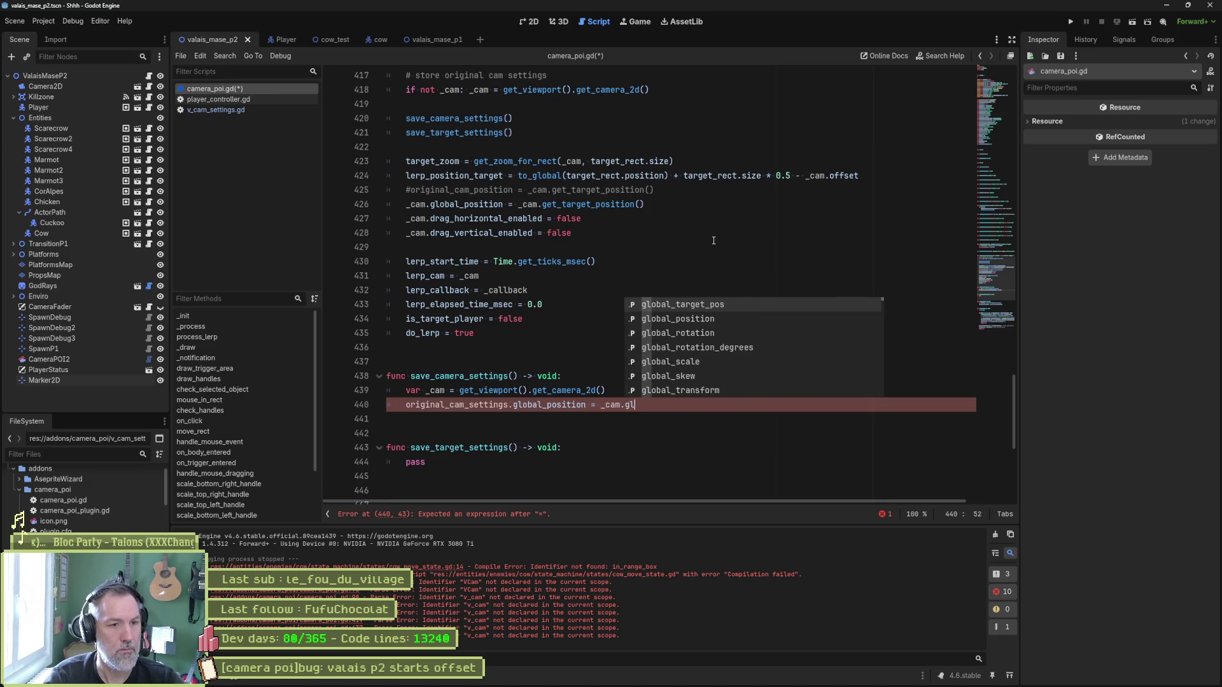
{"action": "key", "text": "Return"}
{"action": "key", "text": "Return"}
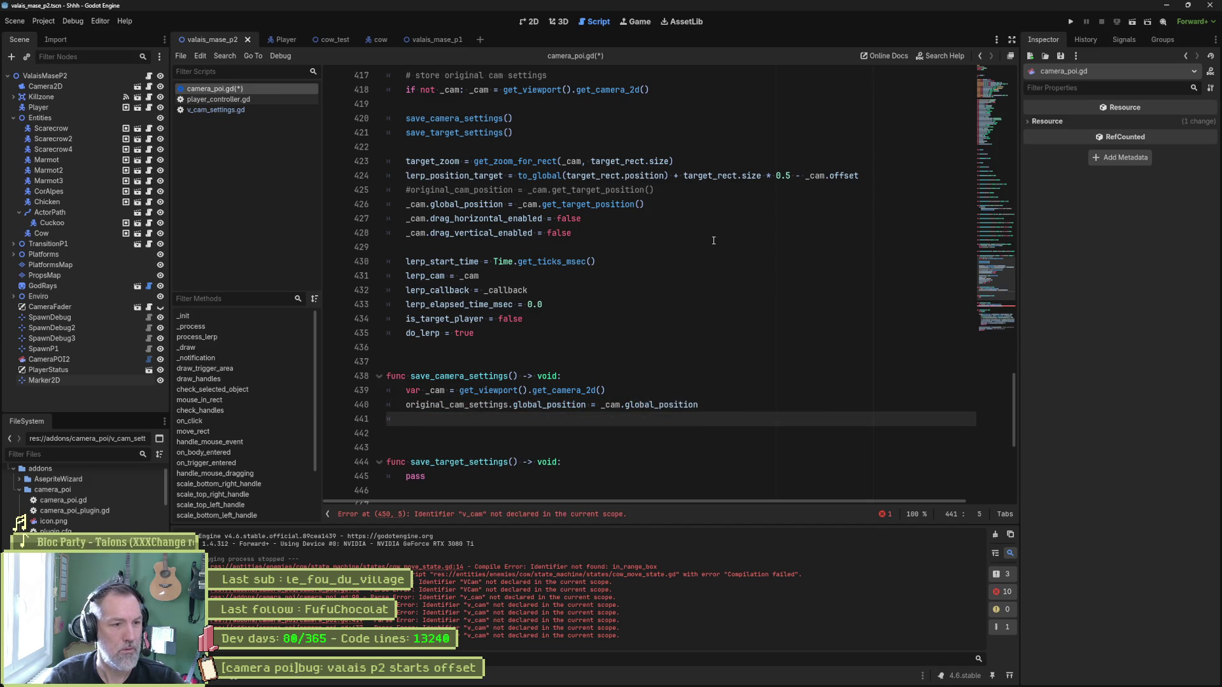
Add original_cam_settings.zoom = _cam.zoom on the next line.
{"action": "type", "text": "ori"}
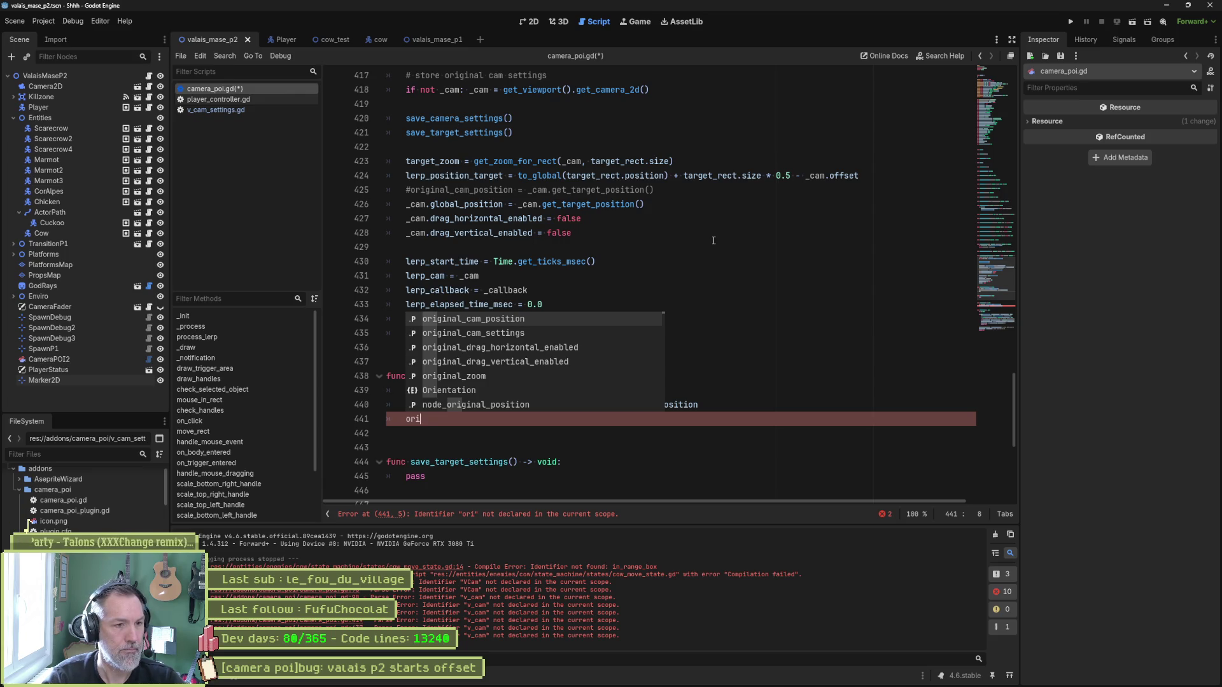
{"action": "key", "text": "Down"}
{"action": "key", "text": "Return"}
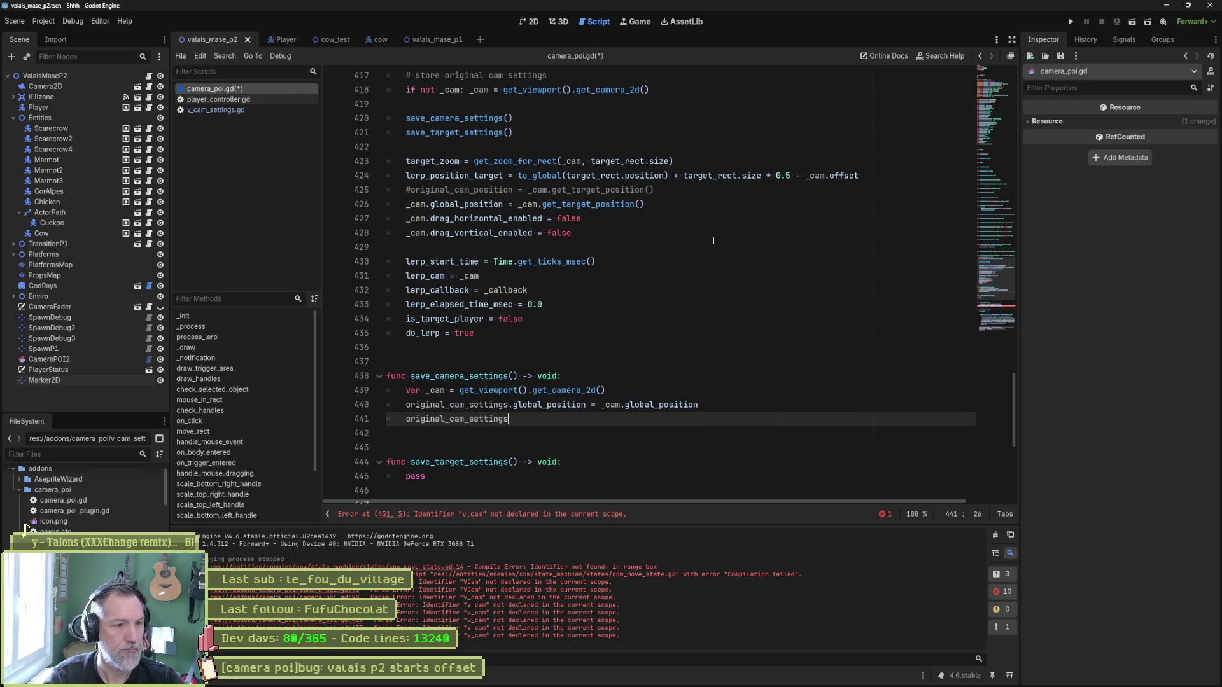
{"action": "key", "text": "Down"}
{"action": "key", "text": "Down"}
{"action": "key", "text": "Down"}
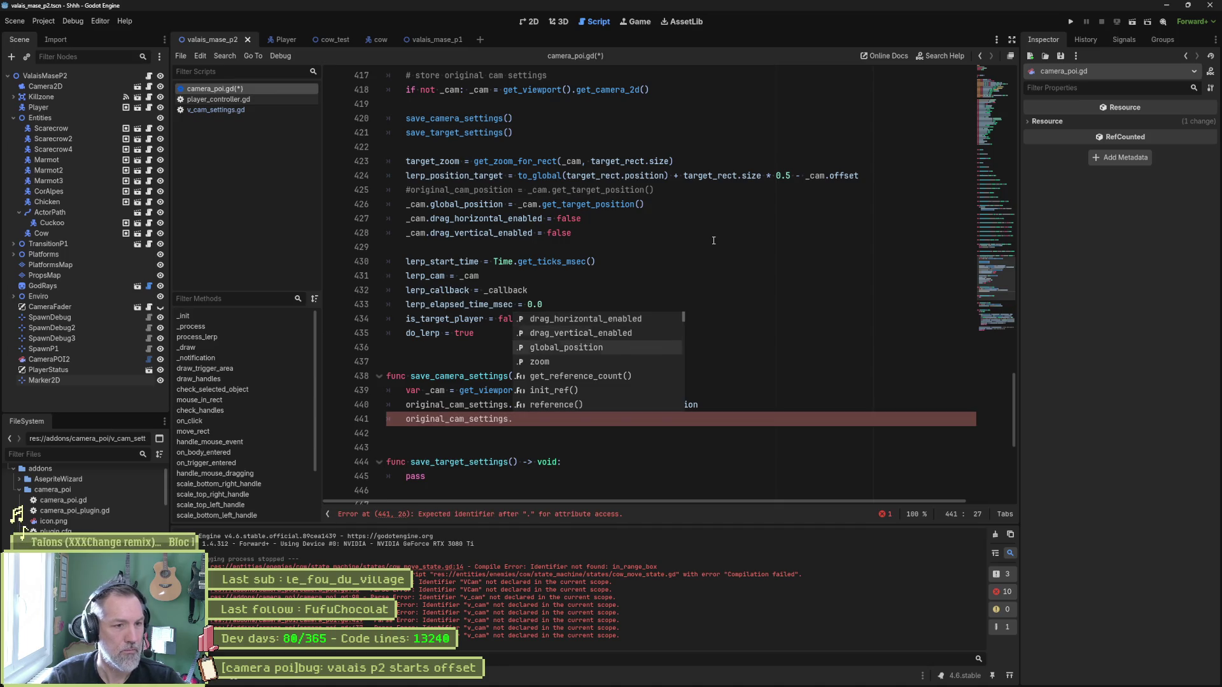
{"action": "key", "text": "Return"}
{"action": "type", "text": "_cam.zo"}
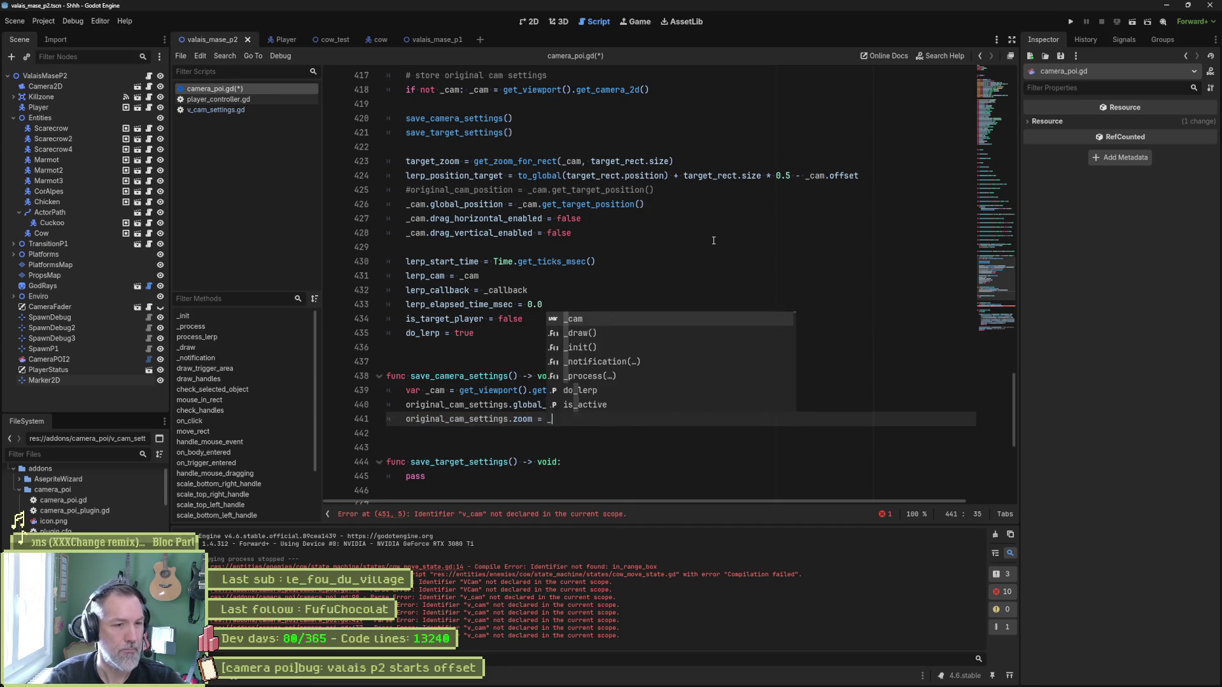
{"action": "key", "text": "Return"}
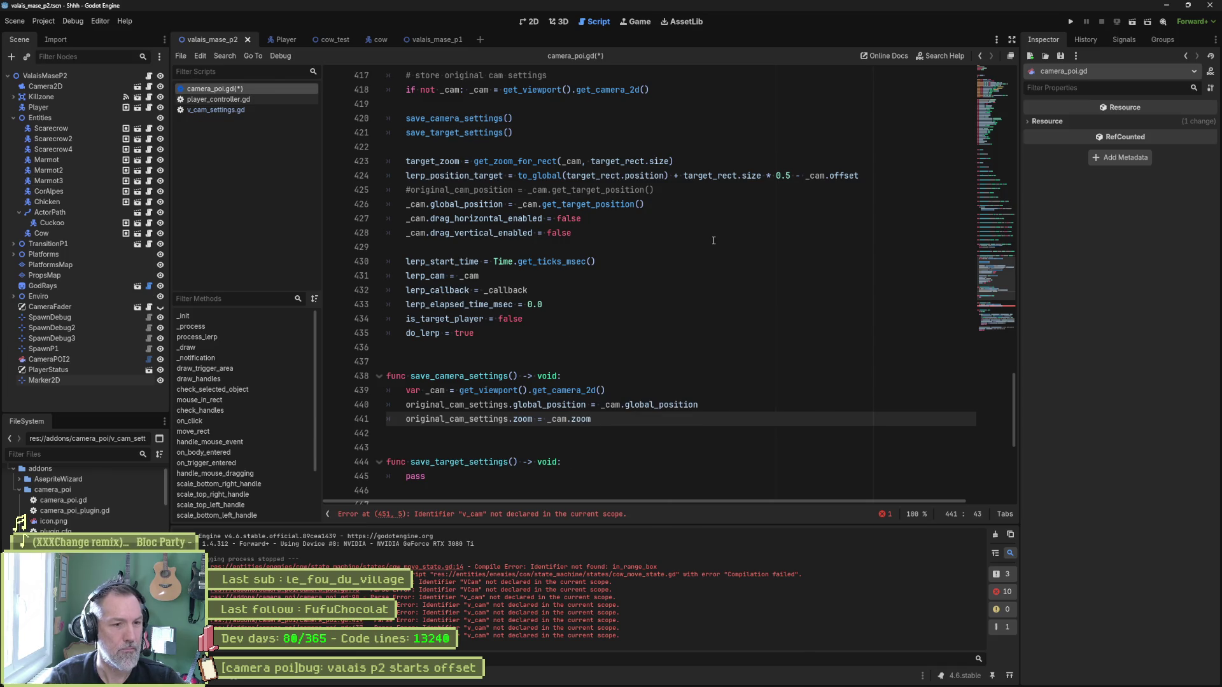
Copy the two drag-enabled lines into save_camera_settings after the zoom line.
{"action": "left_click", "coordinate": [621, 234]}
{"action": "left_click_drag", "start_coordinate": [621, 235], "coordinate": [680, 210]}
{"action": "key", "text": "ctrl+c"}
{"action": "left_click", "coordinate": [643, 419]}
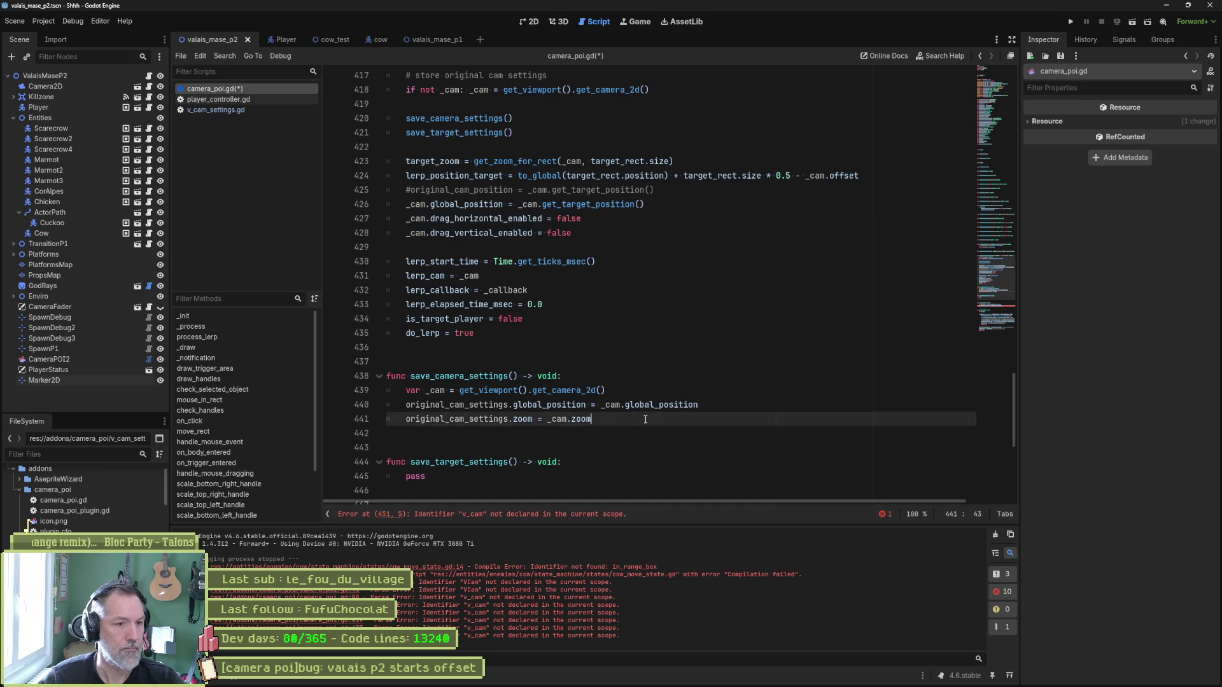
{"action": "key", "text": "ctrl+v"}
Prefix both pasted drag lines with 'original_cam_settings ='.
{"action": "double_click", "coordinate": [456, 419]}
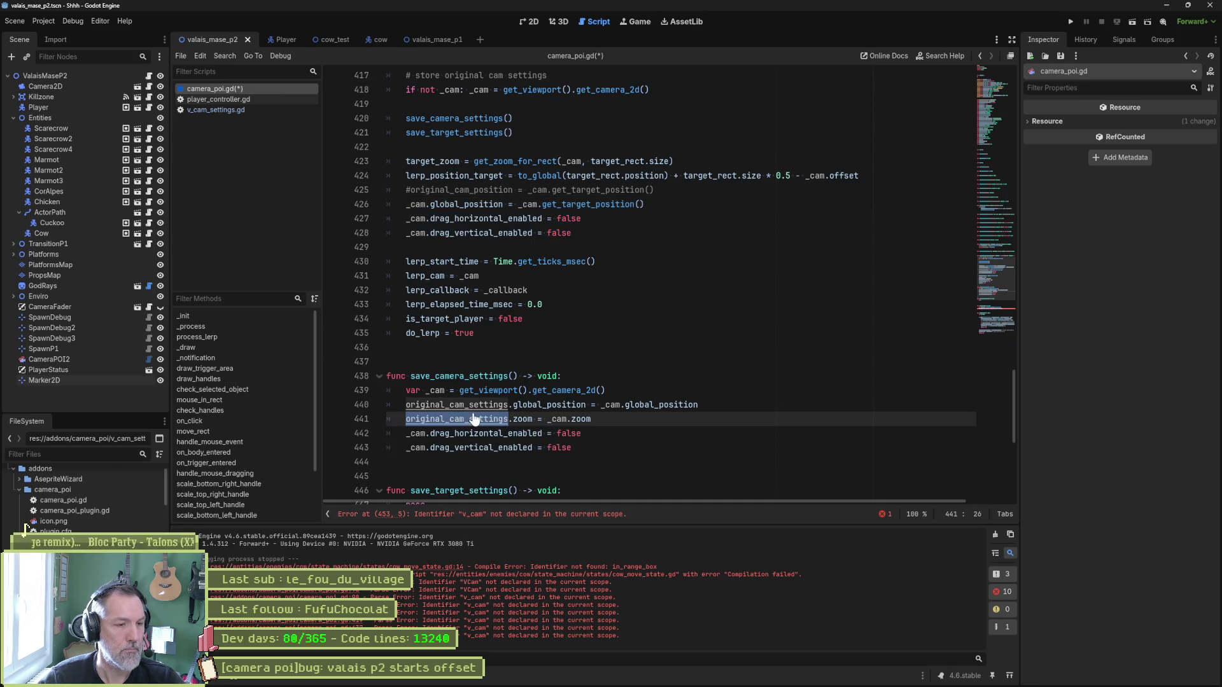
{"action": "left_click", "coordinate": [406, 437]}
{"action": "left_click", "coordinate": [407, 444], "text": "alt"}
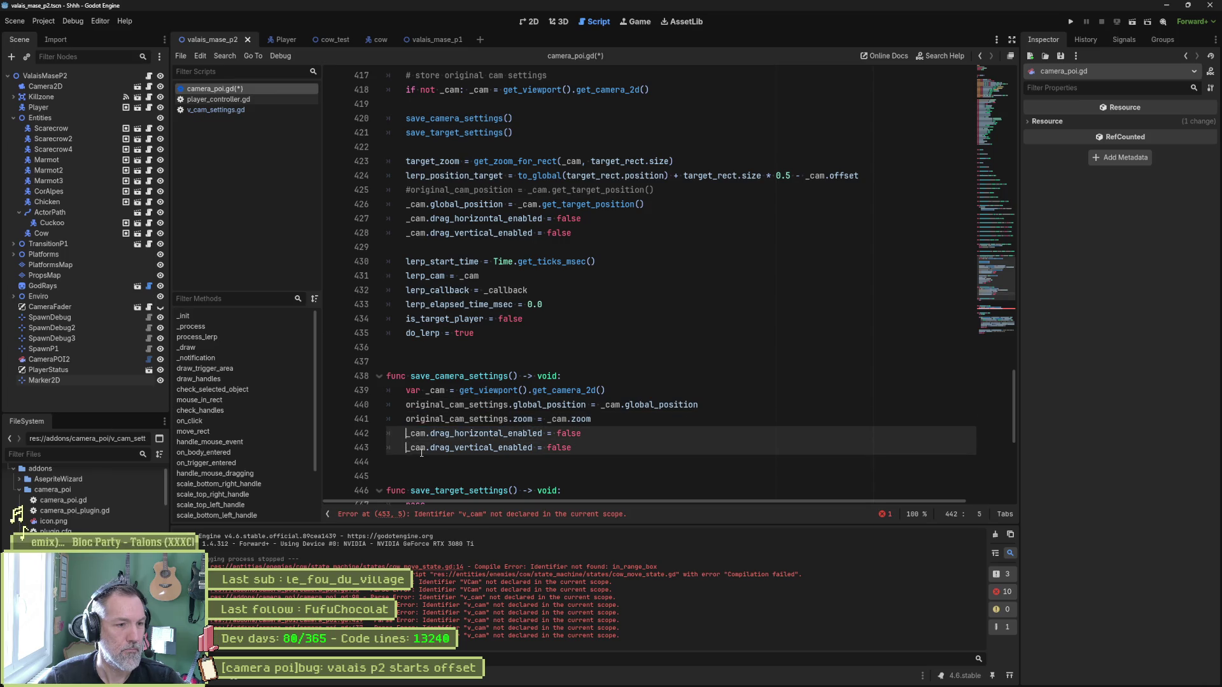
{"action": "type", "text": "original_cam_settings ="}
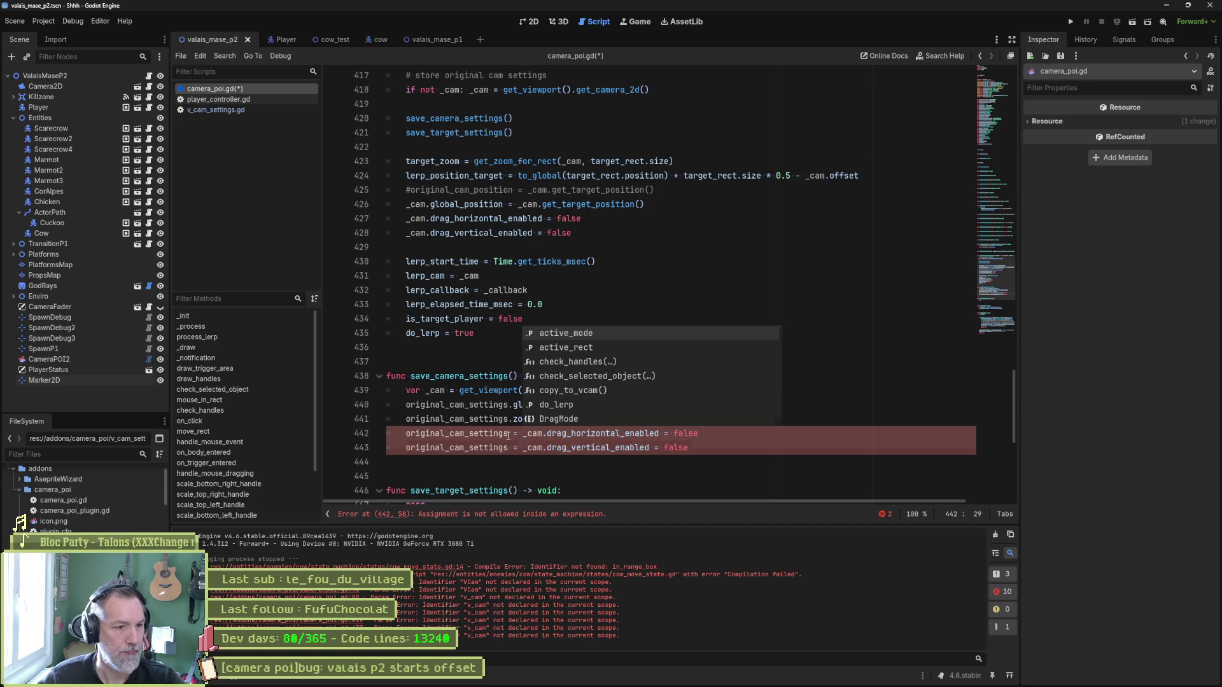
{"action": "key", "text": "Left"}
{"action": "key", "text": "Left"}
{"action": "key", "text": "Left"}
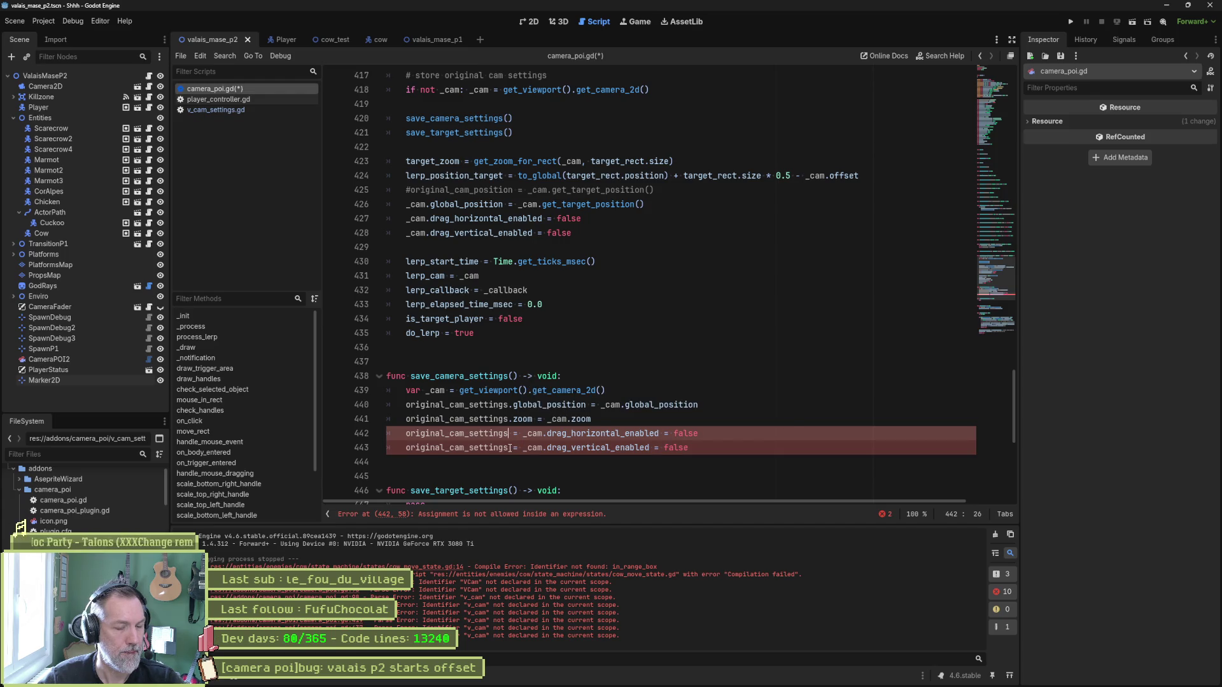
Store them as original_cam_settings.drag_horizontal_enabled and original_cam_settings.drag_vertical_enabled.
{"action": "left_click_drag", "start_coordinate": [542, 434], "coordinate": [659, 433]}
{"action": "key", "text": "ctrl+c"}
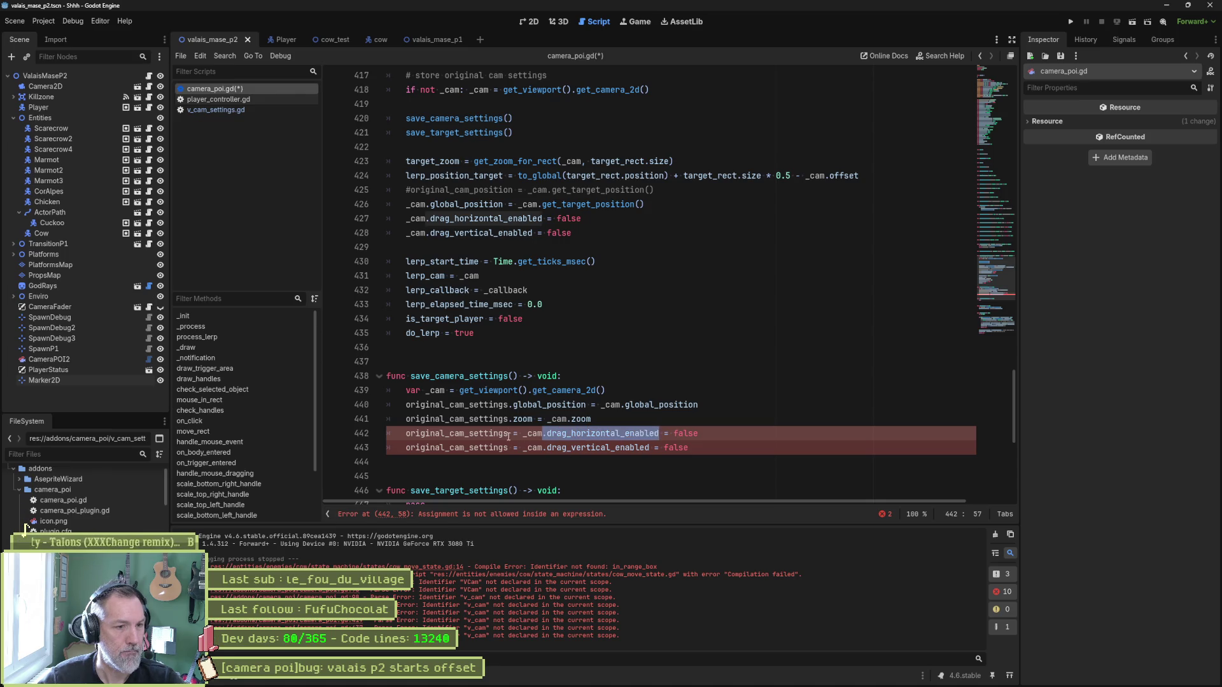
{"action": "key", "text": "Home"}
{"action": "key", "text": "ctrl+Right"}
{"action": "type", "text": "."}
{"action": "key", "text": "ctrl+v"}
{"action": "left_click_drag", "start_coordinate": [542, 448], "coordinate": [649, 448]}
{"action": "key", "text": "ctrl+c"}
{"action": "key", "text": "Home"}
{"action": "key", "text": "ctrl+Right"}
{"action": "type", "text": "."}
{"action": "key", "text": "ctrl+v"}
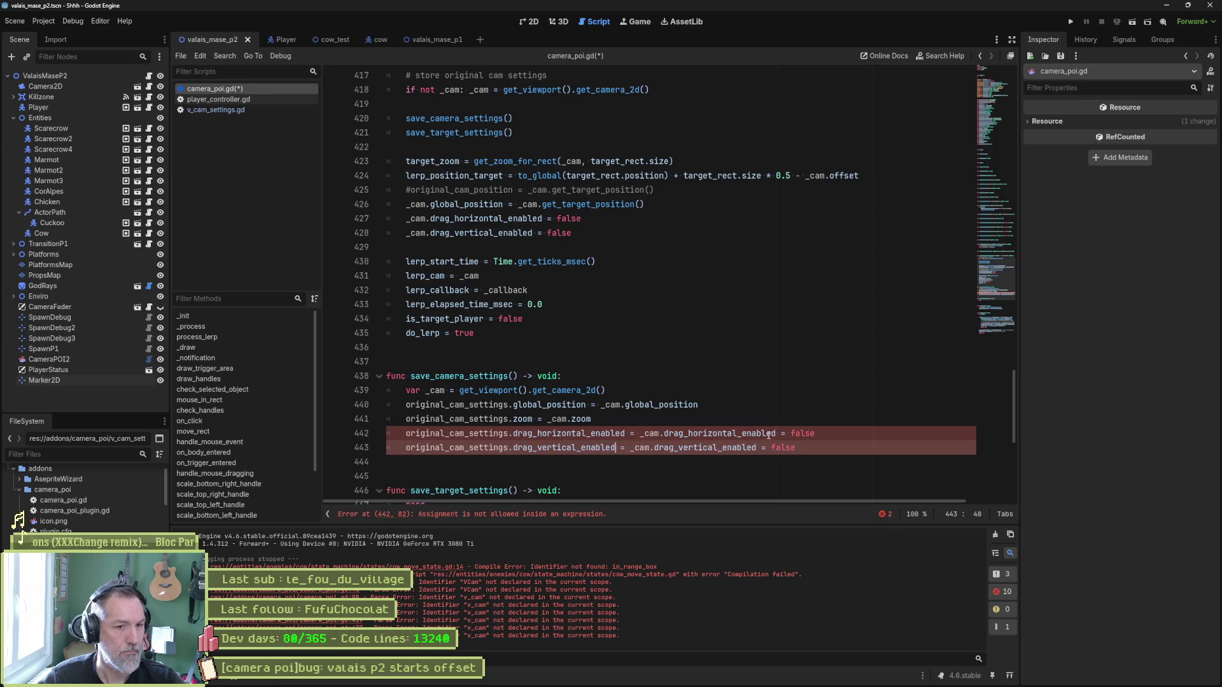
Remove the leftover '= false' from both drag lines.
{"action": "left_click", "coordinate": [781, 433]}
{"action": "left_click", "coordinate": [755, 447], "text": "alt"}
{"action": "key", "text": "shift+End"}
{"action": "key", "text": "BackSpace"}
{"action": "key", "text": "BackSpace"}
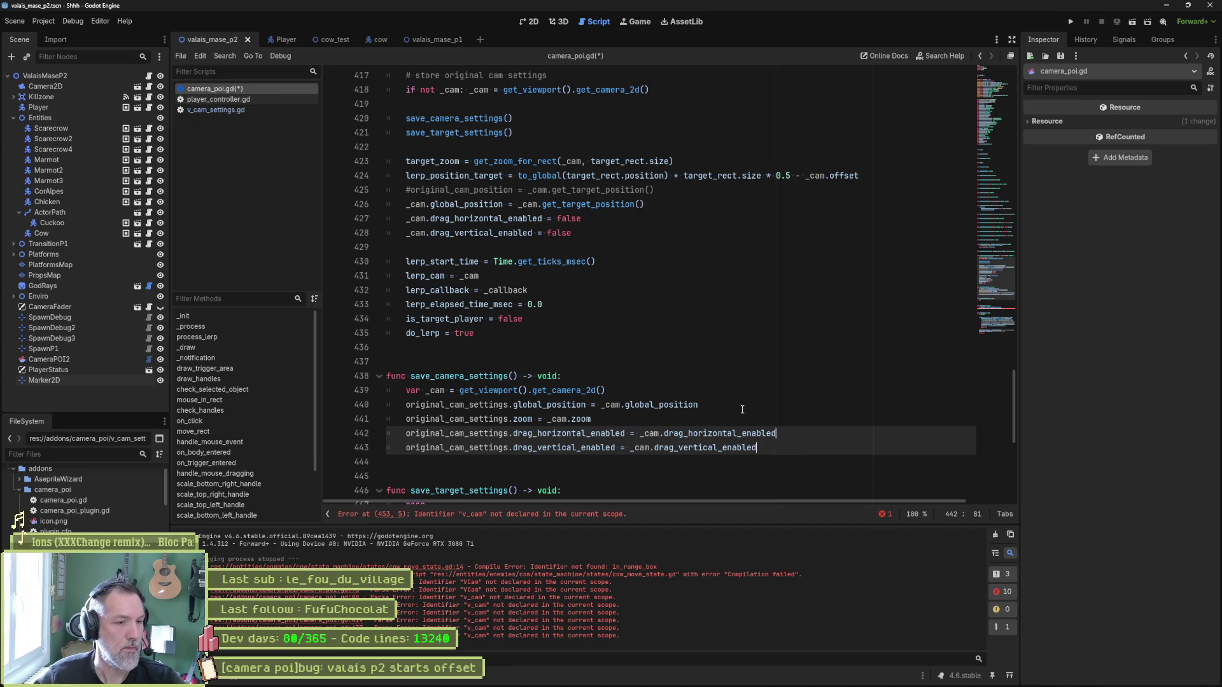
{"action": "scroll", "coordinate": [580, 418], "scroll_direction": "down", "scroll_amount": 2}
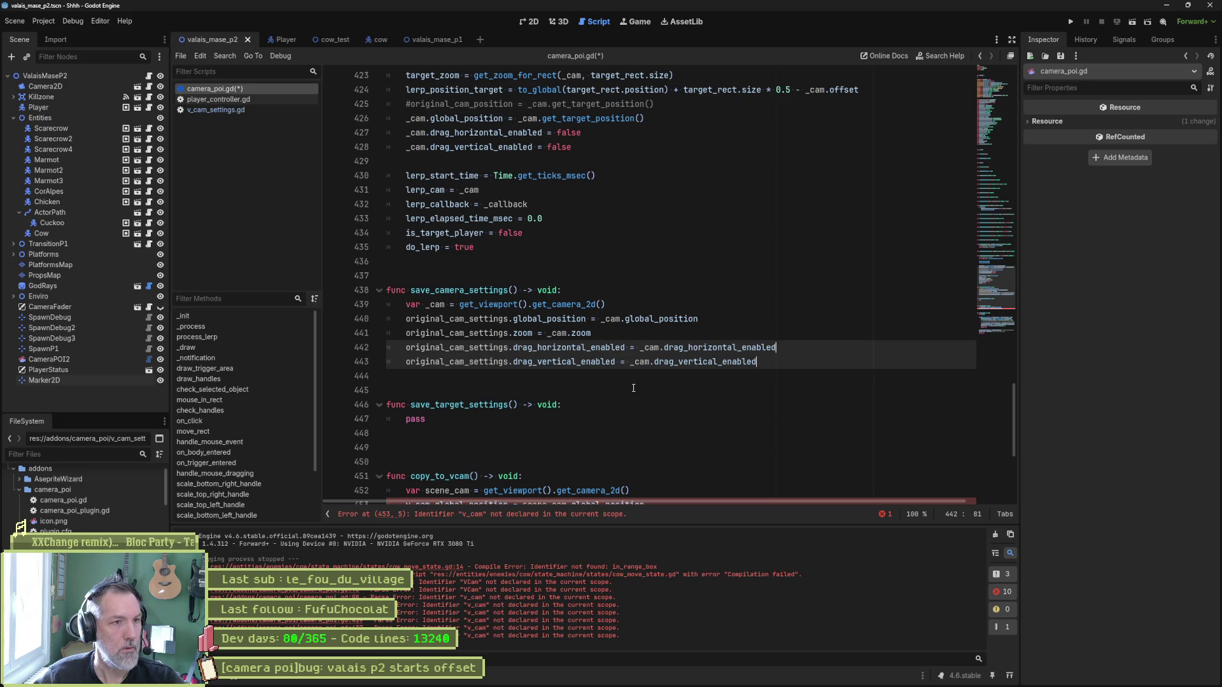
{"action": "scroll", "coordinate": [641, 382], "scroll_direction": "up", "scroll_amount": 1}
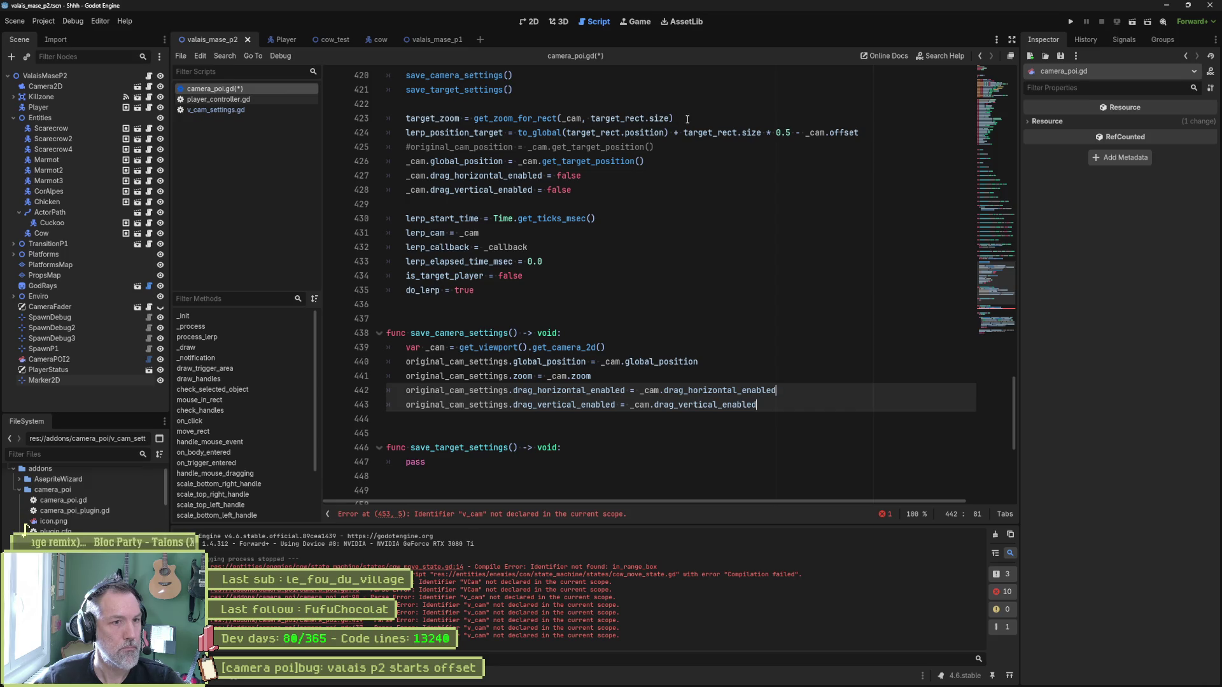
Move the target_zoom and lerp_position_target lines into save_target_settings in place of pass.
{"action": "left_click_drag", "start_coordinate": [863, 133], "coordinate": [873, 107]}
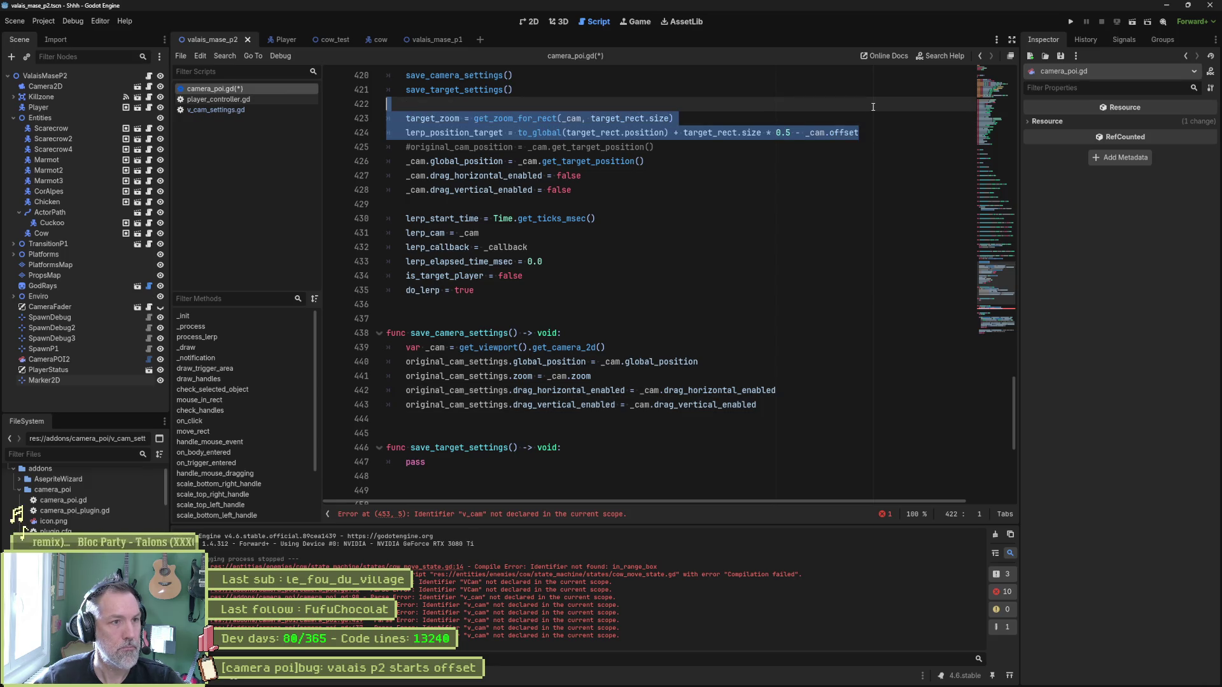
{"action": "key", "text": "Delete"}
{"action": "triple_click", "coordinate": [558, 432]}
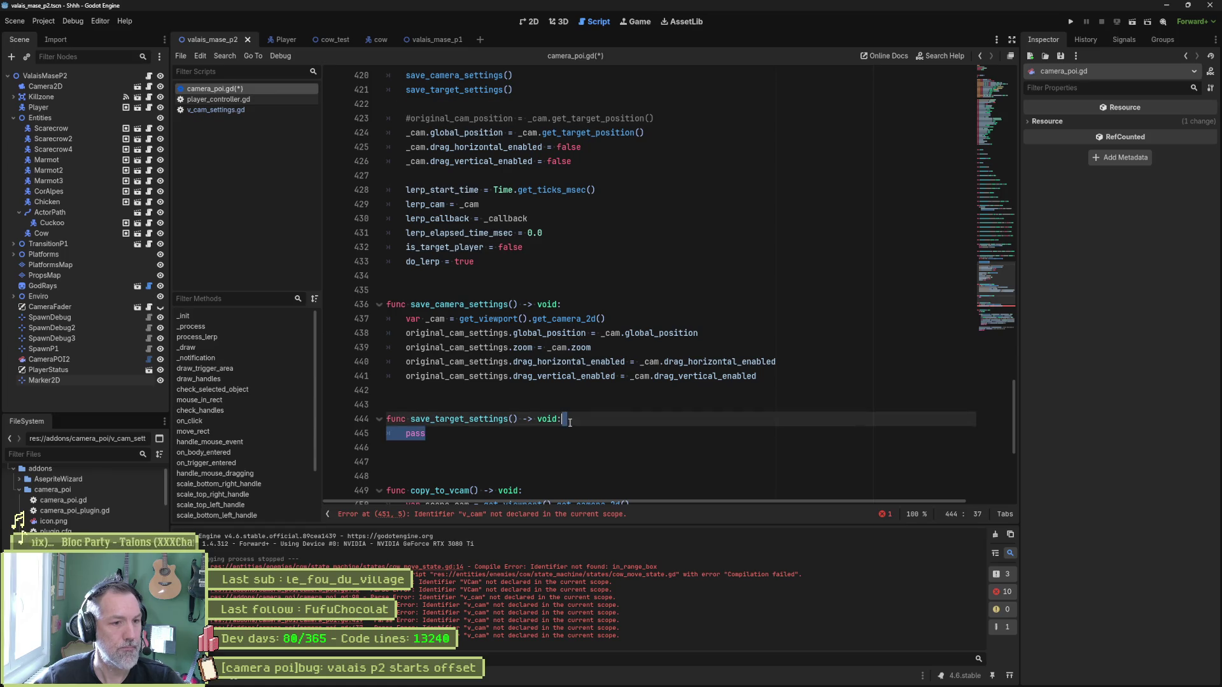
{"action": "key", "text": "ctrl+v"}
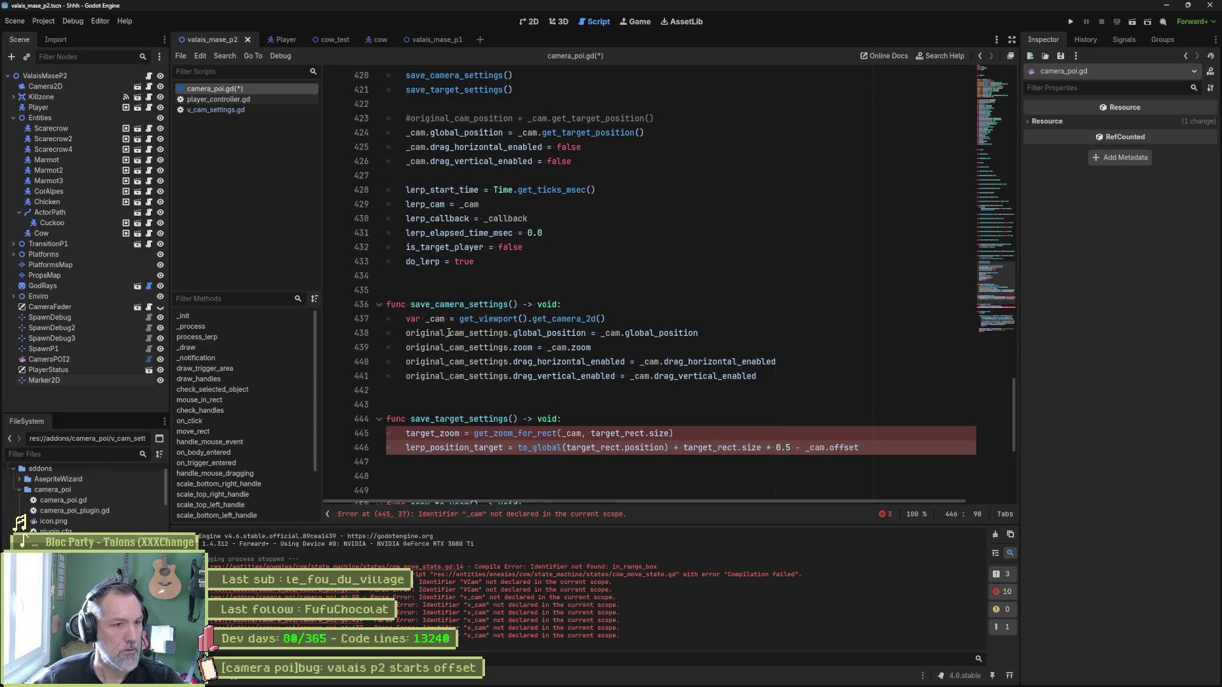
Change target_zoom into target_cam_settings.zoom.
{"action": "double_click", "coordinate": [415, 434]}
{"action": "key", "text": "Left"}
{"action": "key", "text": "Left"}
{"action": "type", "text": "varget_"}
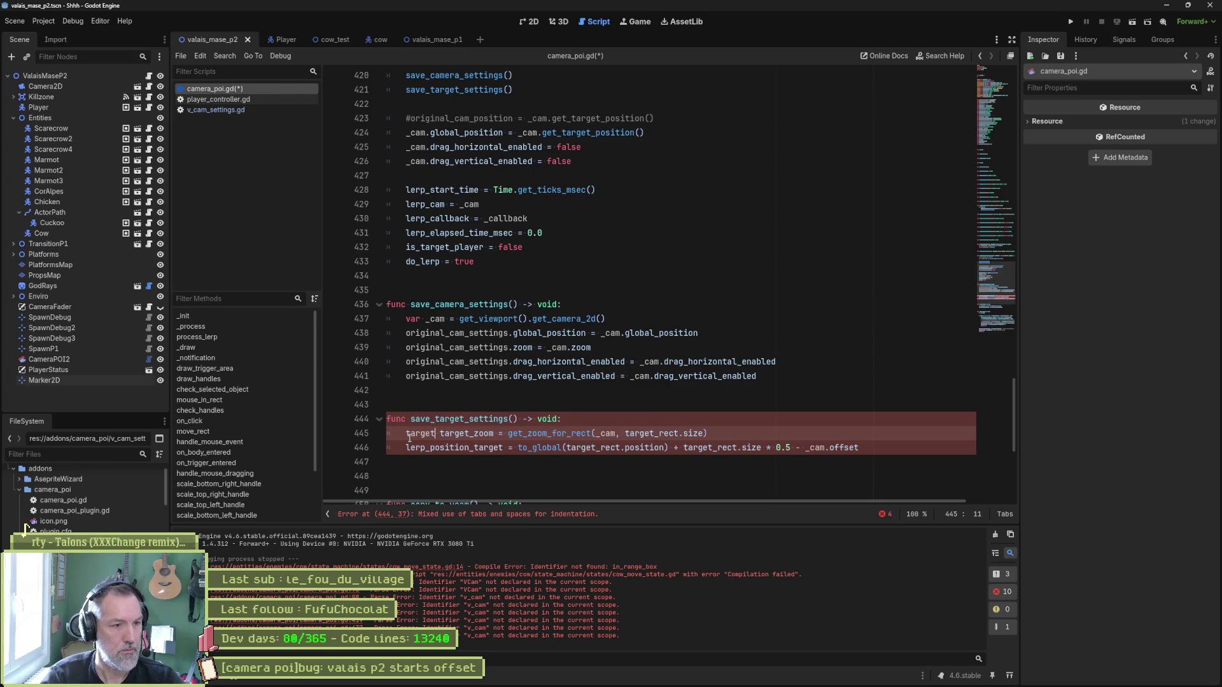
{"action": "key", "text": "Return"}
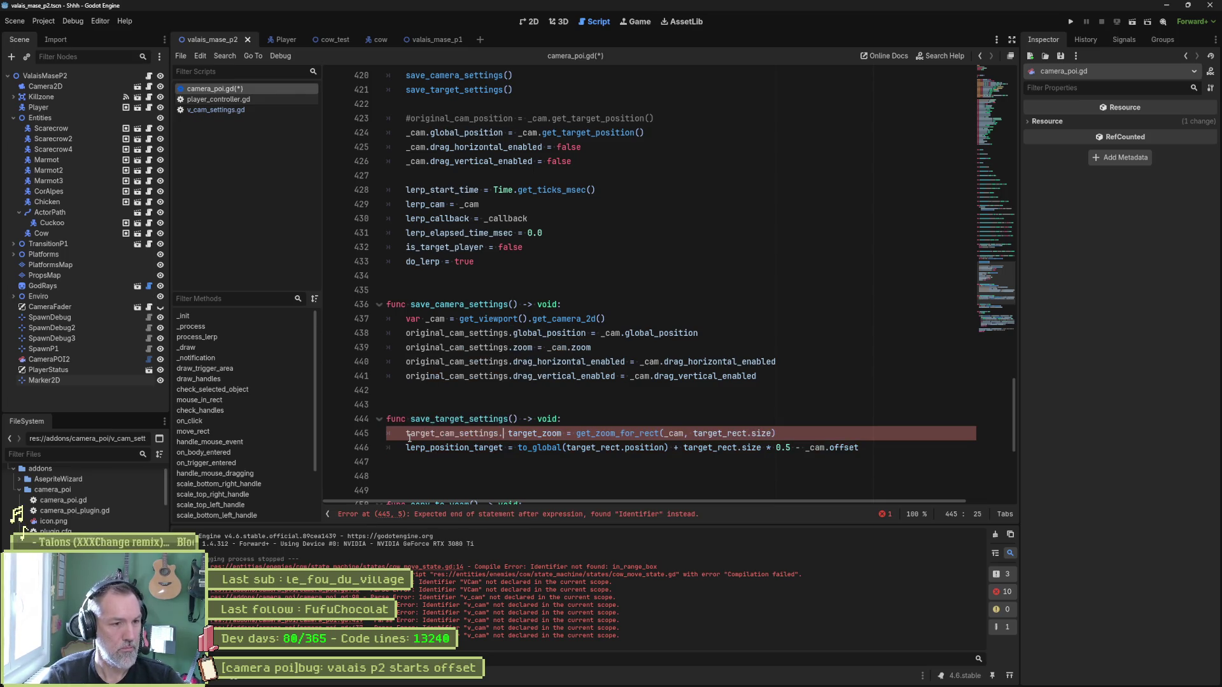
{"action": "type", "text": "."}
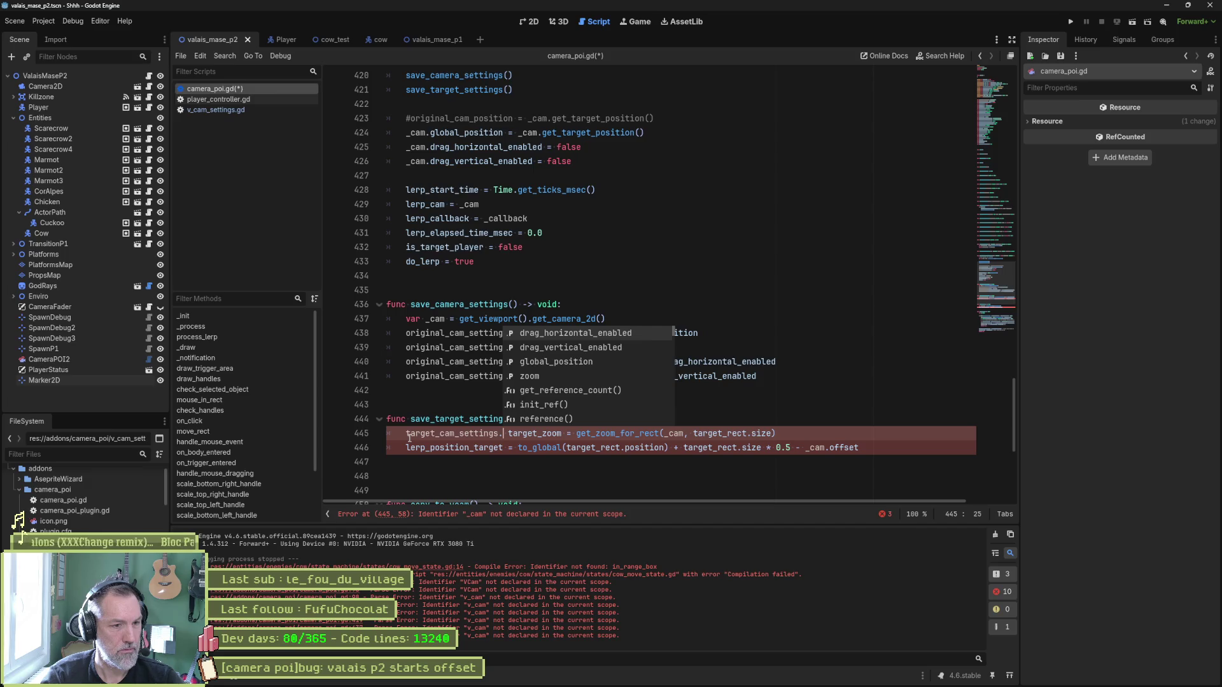
{"action": "type", "text": "z"}
{"action": "key", "text": "Return"}
{"action": "key", "text": "ctrl+Delete"}
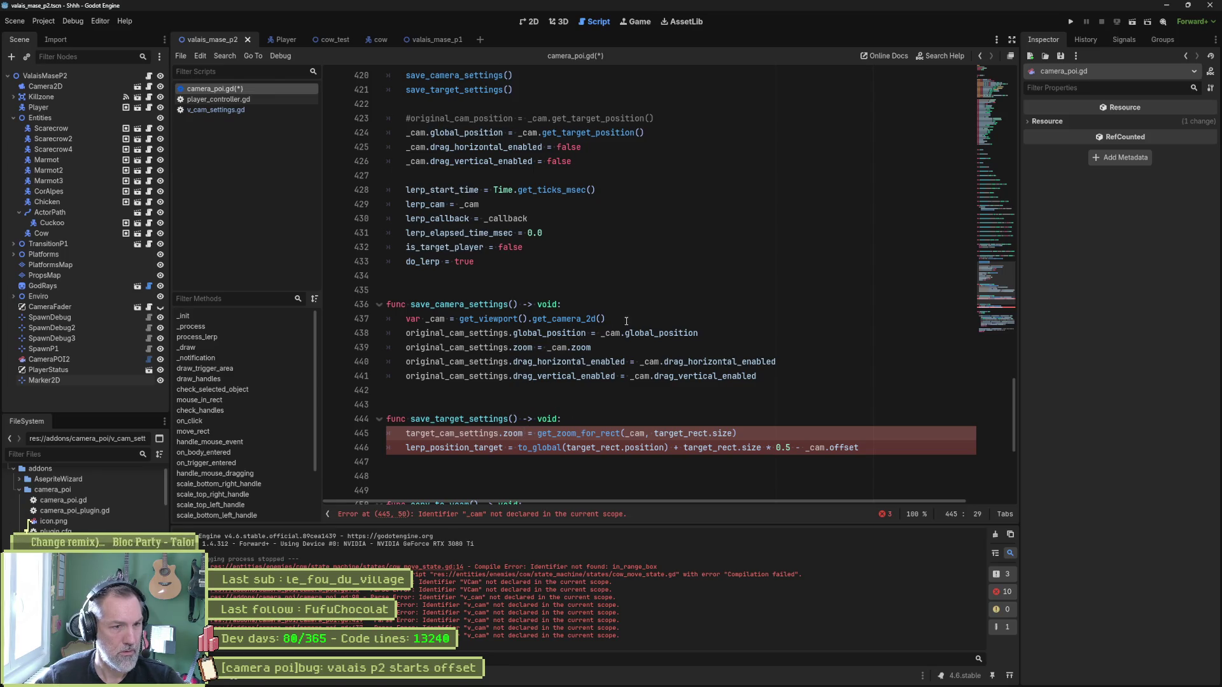
Paste the var _cam viewport camera lookup into save_target_settings.
{"action": "left_click_drag", "start_coordinate": [626, 321], "coordinate": [628, 313]}
{"action": "left_click", "coordinate": [581, 417]}
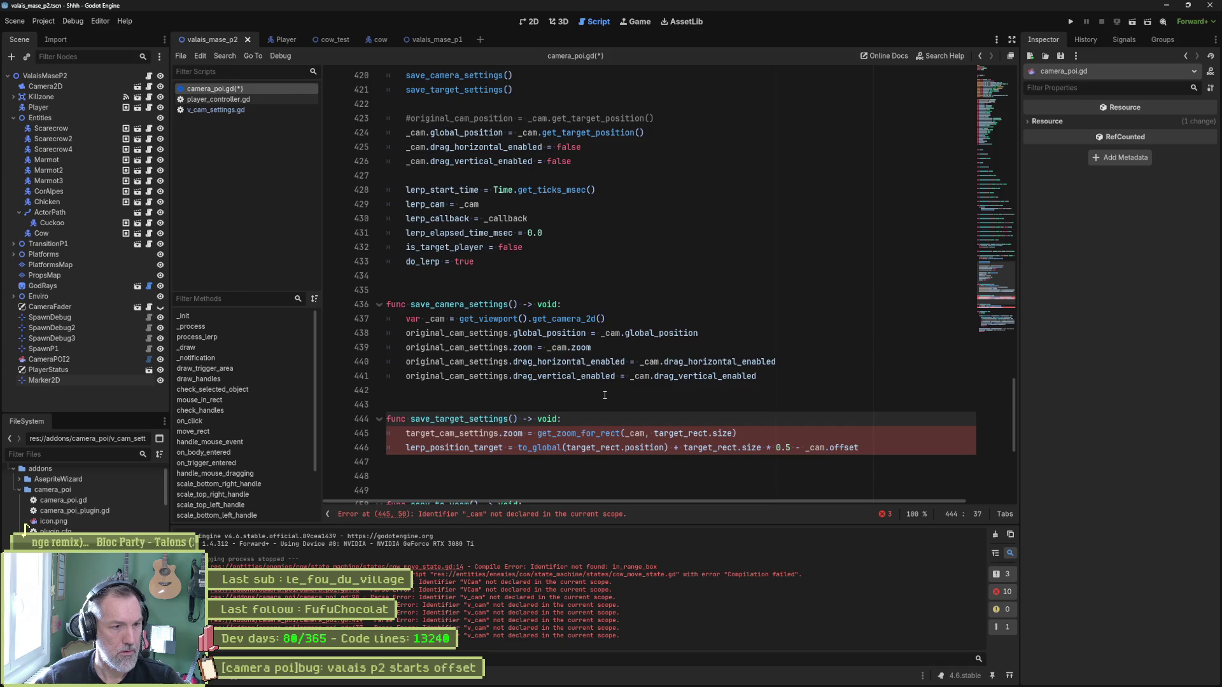
{"action": "key", "text": "ctrl+v"}
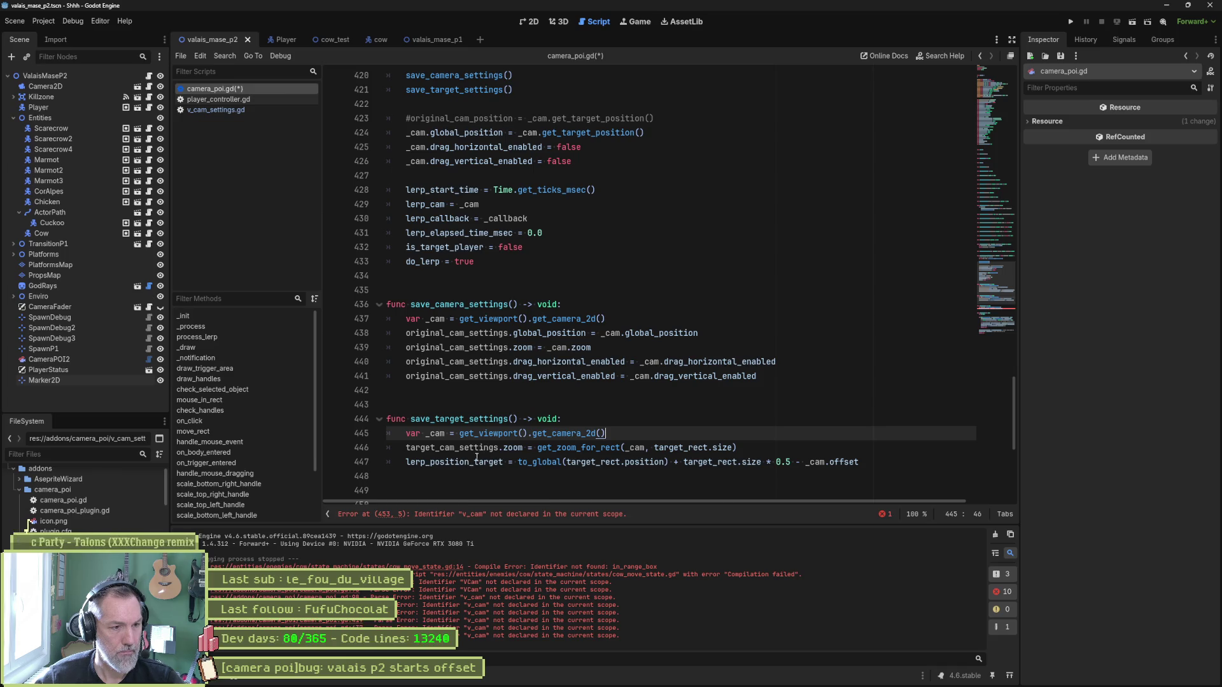
Replace lerp_position_target with target_cam_settings.global_position.
{"action": "double_click", "coordinate": [451, 463]}
{"action": "type", "text": "targ"}
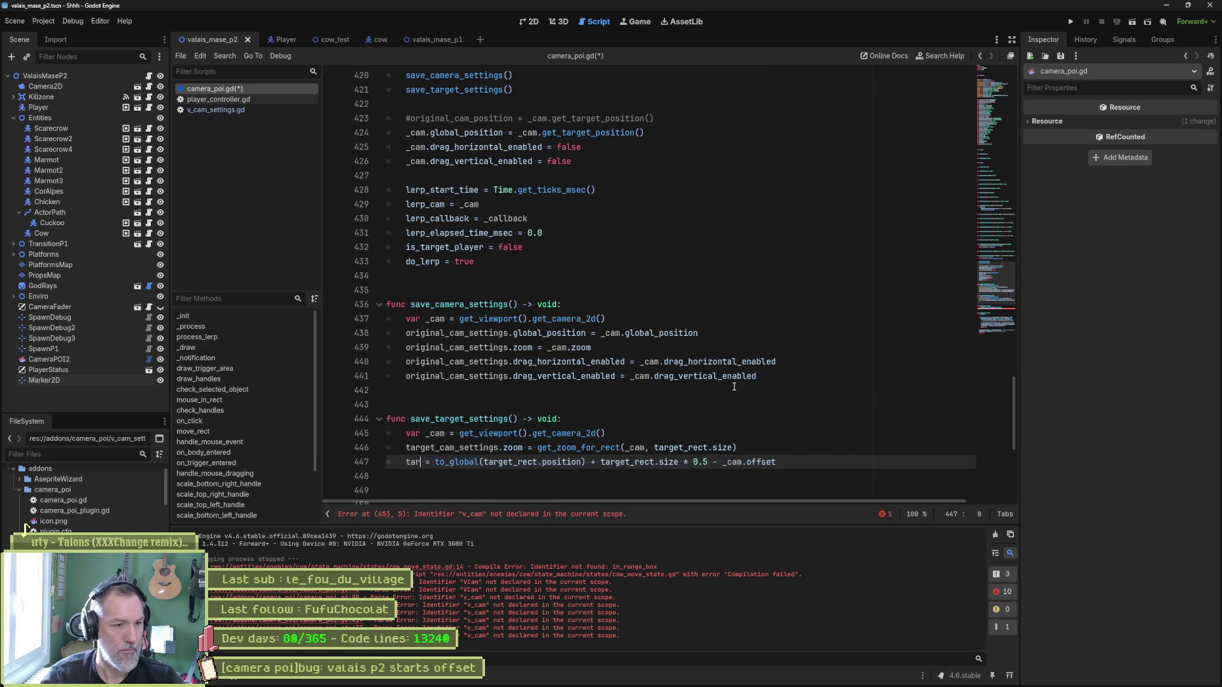
{"action": "key", "text": "Return"}
{"action": "type", "text": ".glo"}
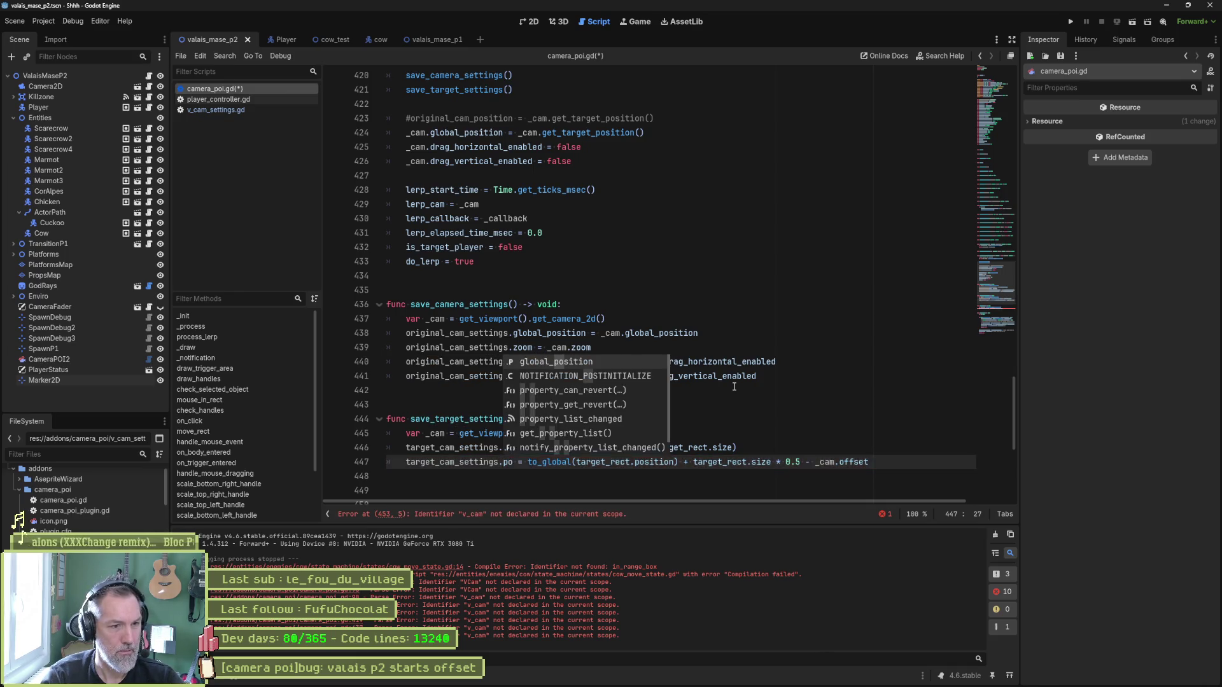
{"action": "key", "text": "Return"}
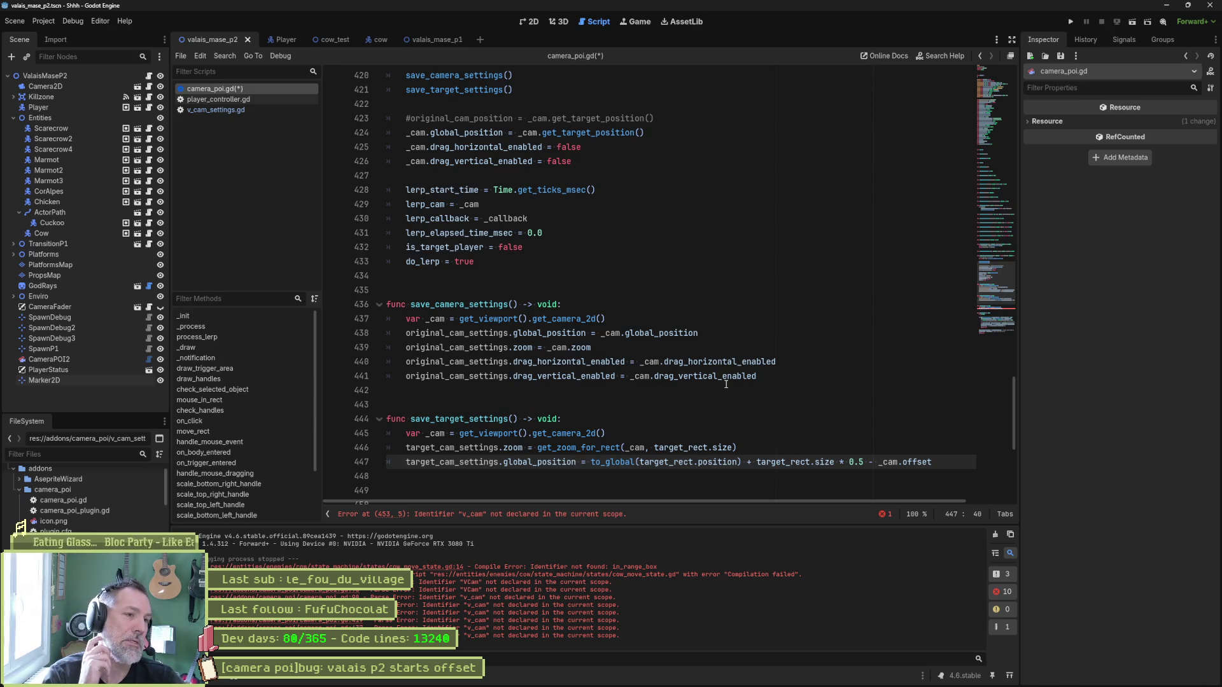
{"action": "scroll", "coordinate": [710, 328], "scroll_direction": "up", "scroll_amount": 2}
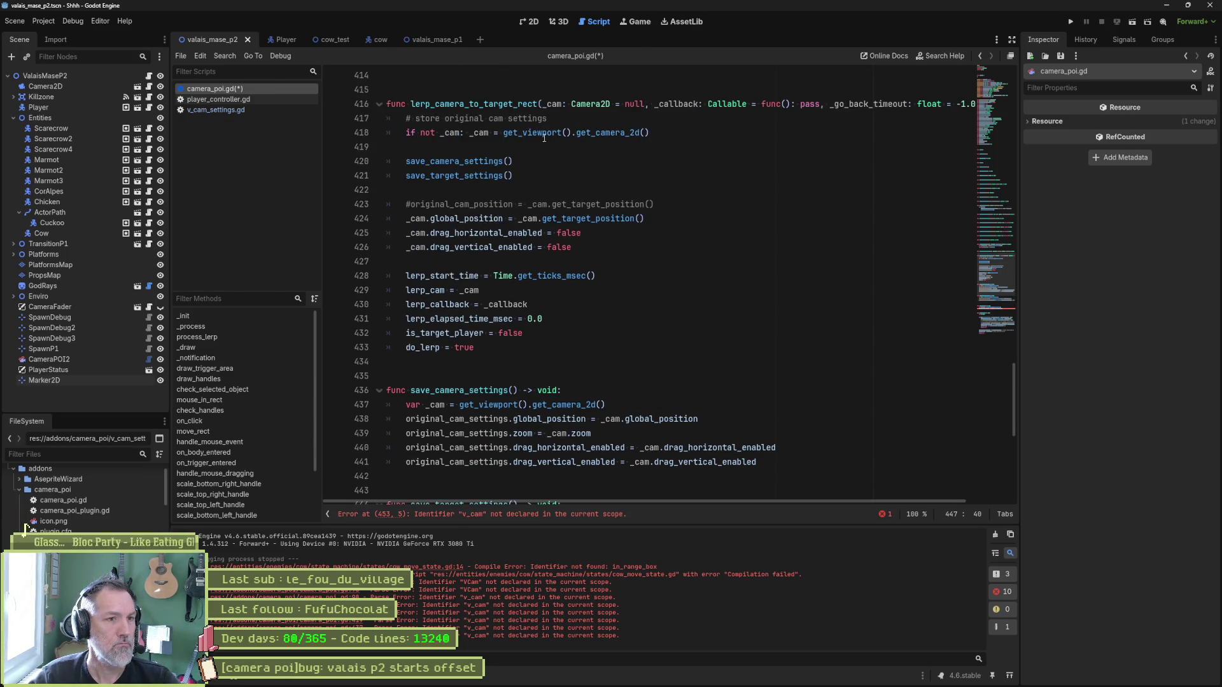
Pass _cam to both the save_camera_settings and save_target_settings calls.
{"action": "left_click", "coordinate": [455, 136]}
{"action": "left_click", "coordinate": [508, 161]}
{"action": "key", "text": "shift+alt+Down"}
{"action": "type", "text": "_cam"}
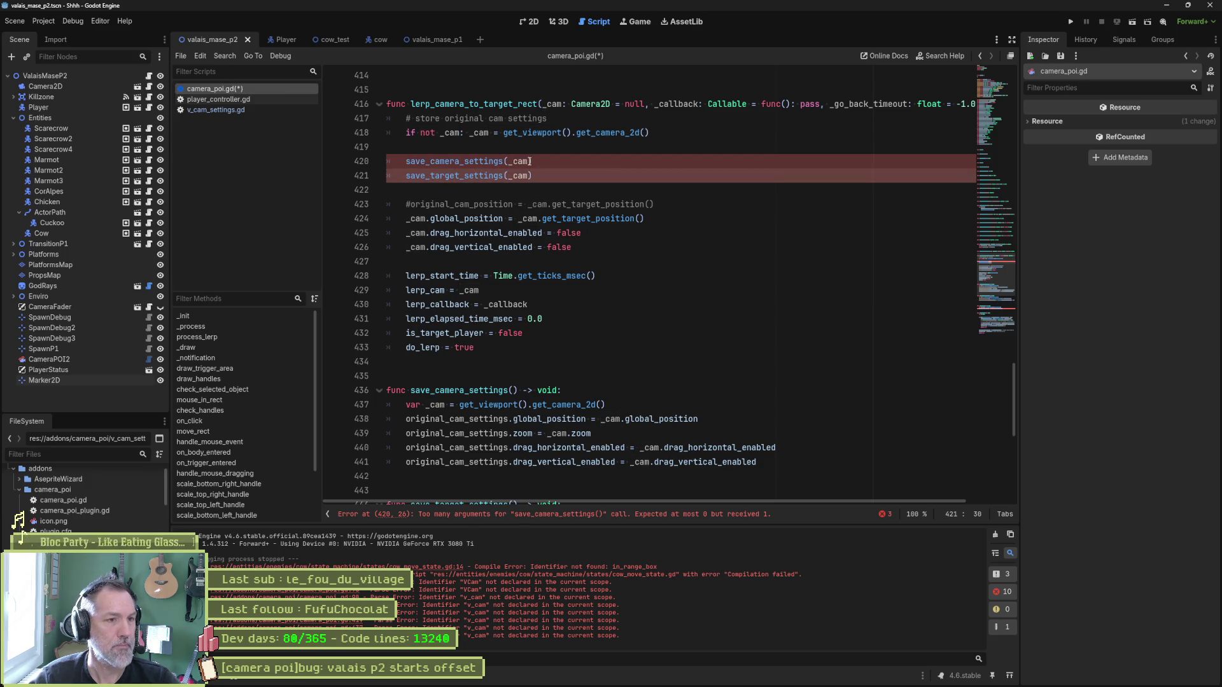
Give save_camera_settings a _cam: Camera2D parameter and drop its var _cam line.
{"action": "left_click_drag", "start_coordinate": [542, 104], "coordinate": [611, 104]}
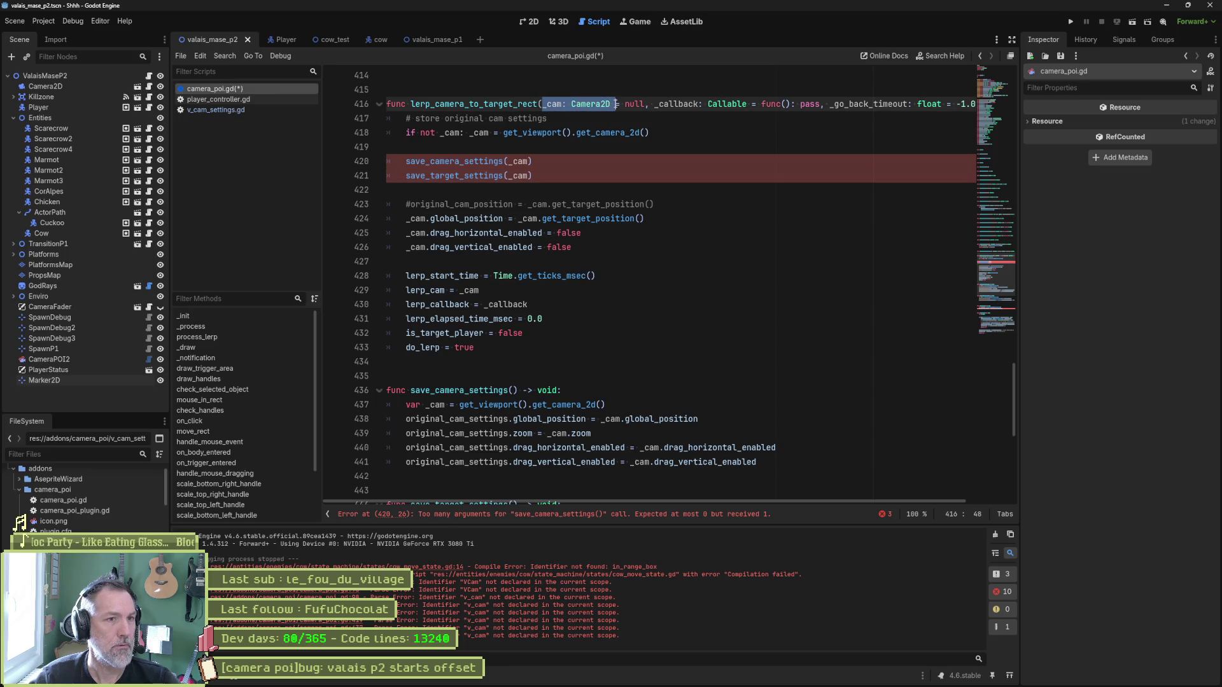
{"action": "key", "text": "ctrl+c"}
{"action": "left_click", "coordinate": [513, 390]}
{"action": "key", "text": "ctrl+v"}
{"action": "key", "text": "ctrl+shift+k"}
{"action": "scroll", "coordinate": [559, 410], "scroll_direction": "down", "scroll_amount": 3}
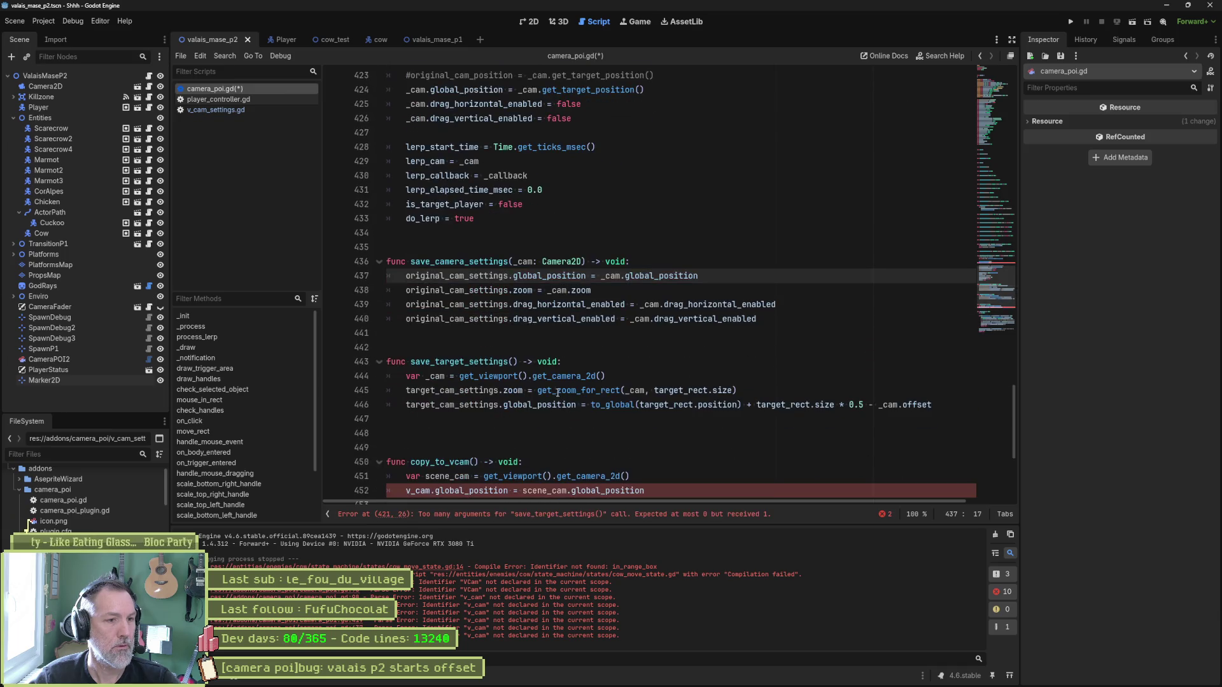
Give save_target_settings a _cam: Camera2D parameter and drop its var _cam line.
{"action": "left_click_drag", "start_coordinate": [515, 261], "coordinate": [580, 261]}
{"action": "key", "text": "ctrl+c"}
{"action": "left_click", "coordinate": [513, 362]}
{"action": "key", "text": "ctrl+v"}
{"action": "left_click", "coordinate": [509, 376]}
{"action": "key", "text": "ctrl+shift+k"}
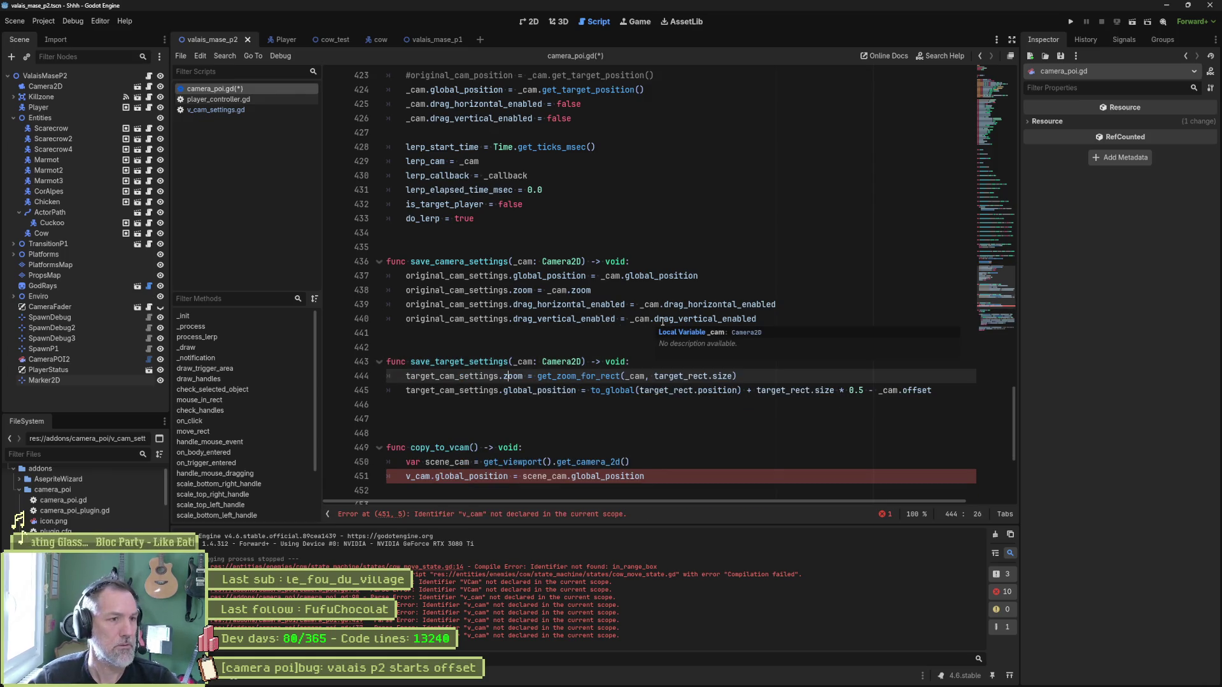
{"action": "scroll", "coordinate": [606, 398], "scroll_direction": "down", "scroll_amount": 1}
Delete the copy_to_vcam function, save the script, and clear the output log.
{"action": "left_click_drag", "start_coordinate": [660, 435], "coordinate": [752, 362]}
{"action": "key", "text": "BackSpace"}
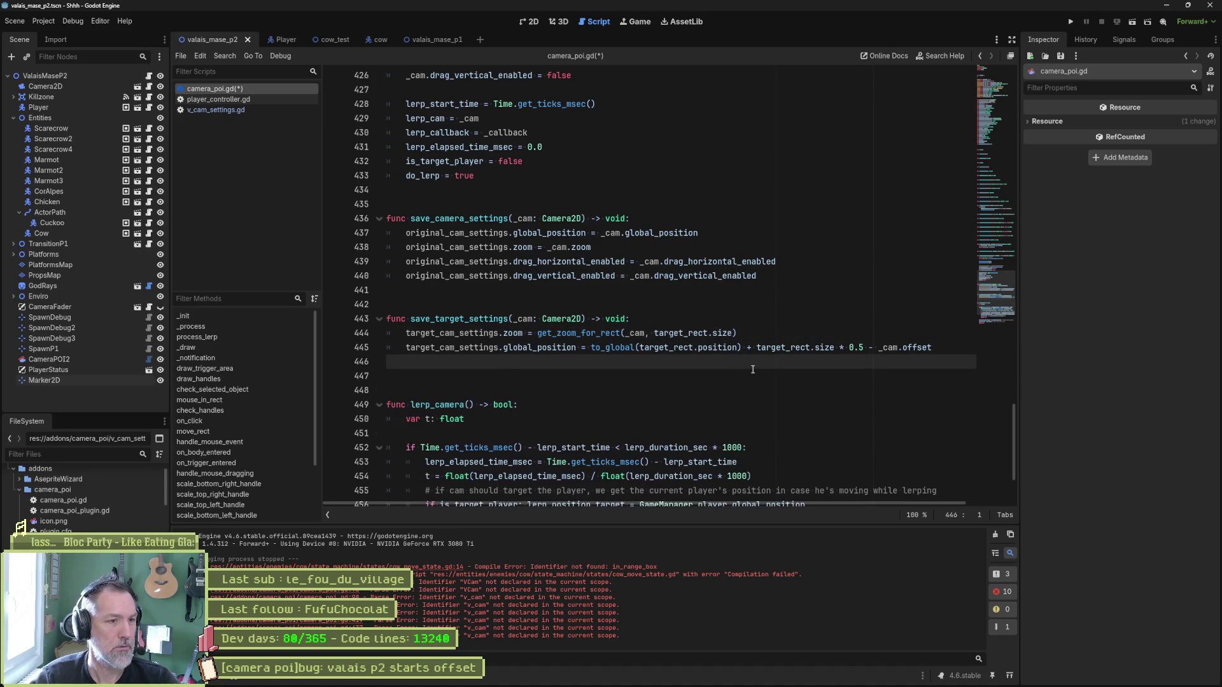
{"action": "key", "text": "Delete"}
{"action": "key", "text": "ctrl+s"}
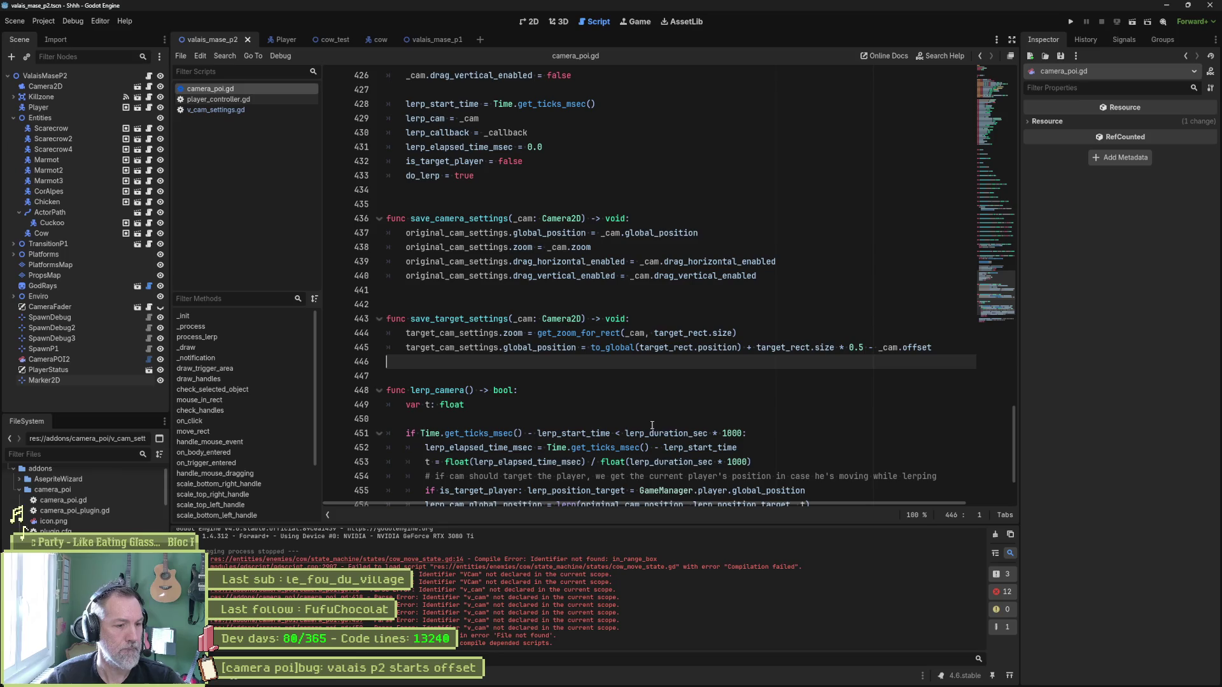
{"action": "left_click", "coordinate": [991, 536]}
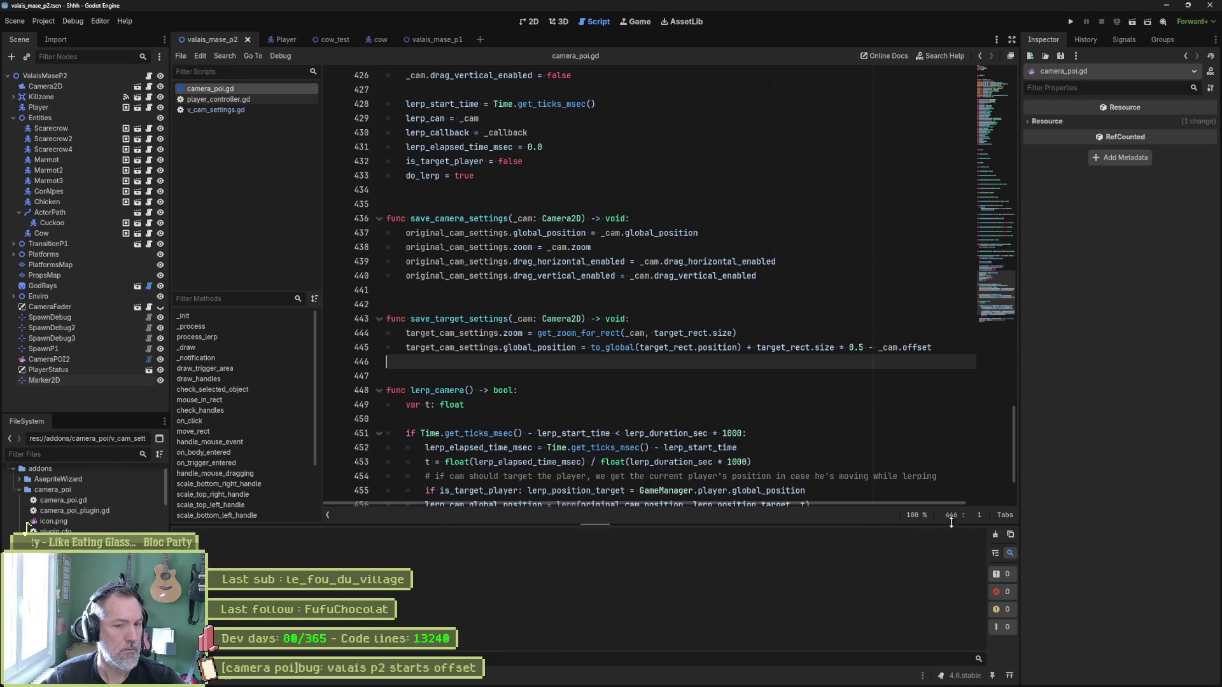
{"action": "left_click", "coordinate": [615, 374]}
{"action": "scroll", "coordinate": [620, 376], "scroll_direction": "up", "scroll_amount": 3}
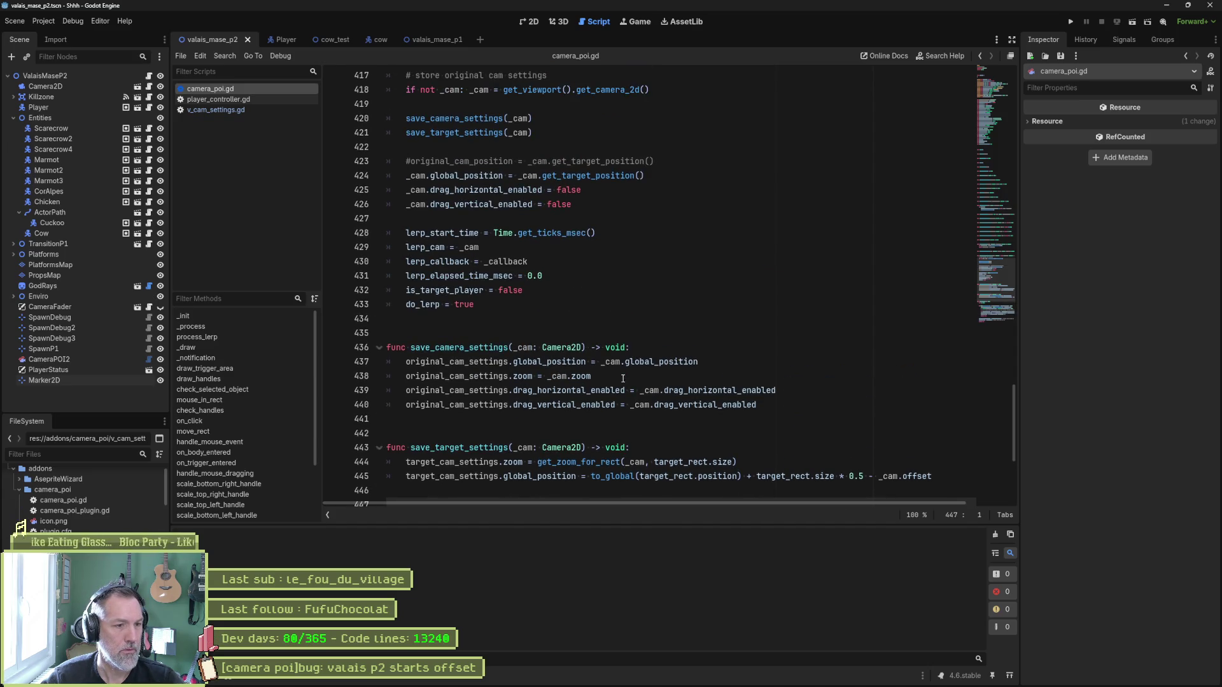
{"action": "scroll", "coordinate": [611, 356], "scroll_direction": "up", "scroll_amount": 5}
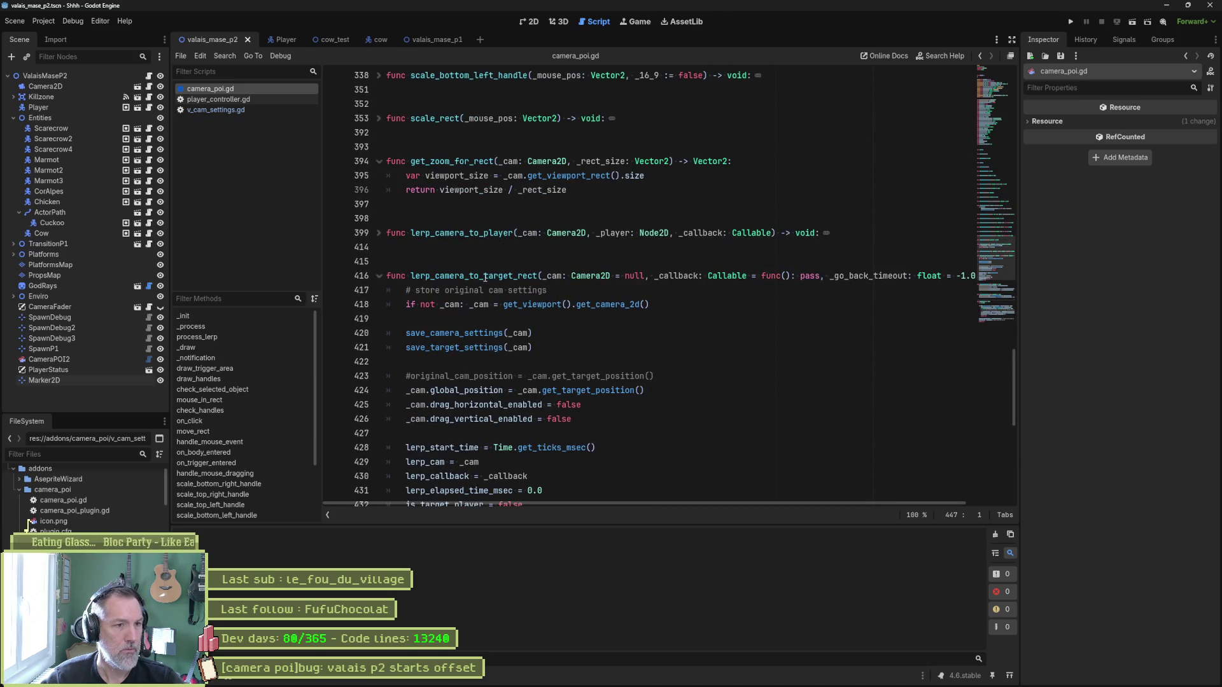
{"action": "double_click", "coordinate": [485, 278]}
{"action": "left_click_drag", "start_coordinate": [473, 304], "coordinate": [630, 305]}
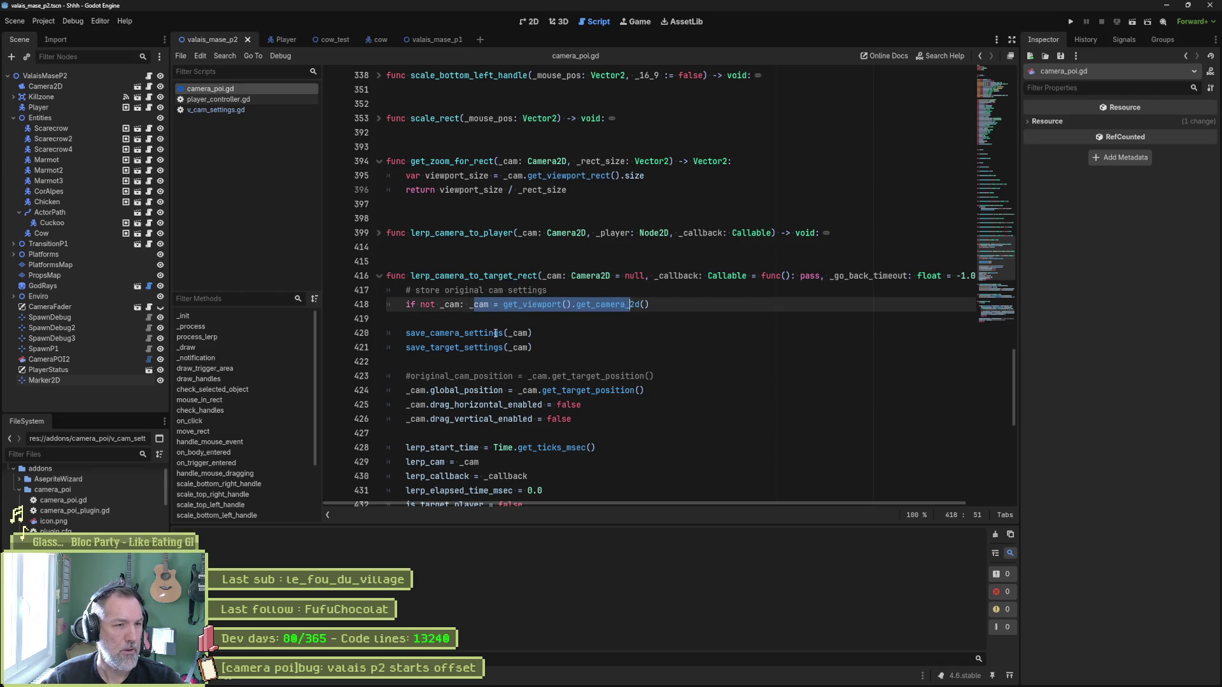
{"action": "left_click", "coordinate": [498, 332]}
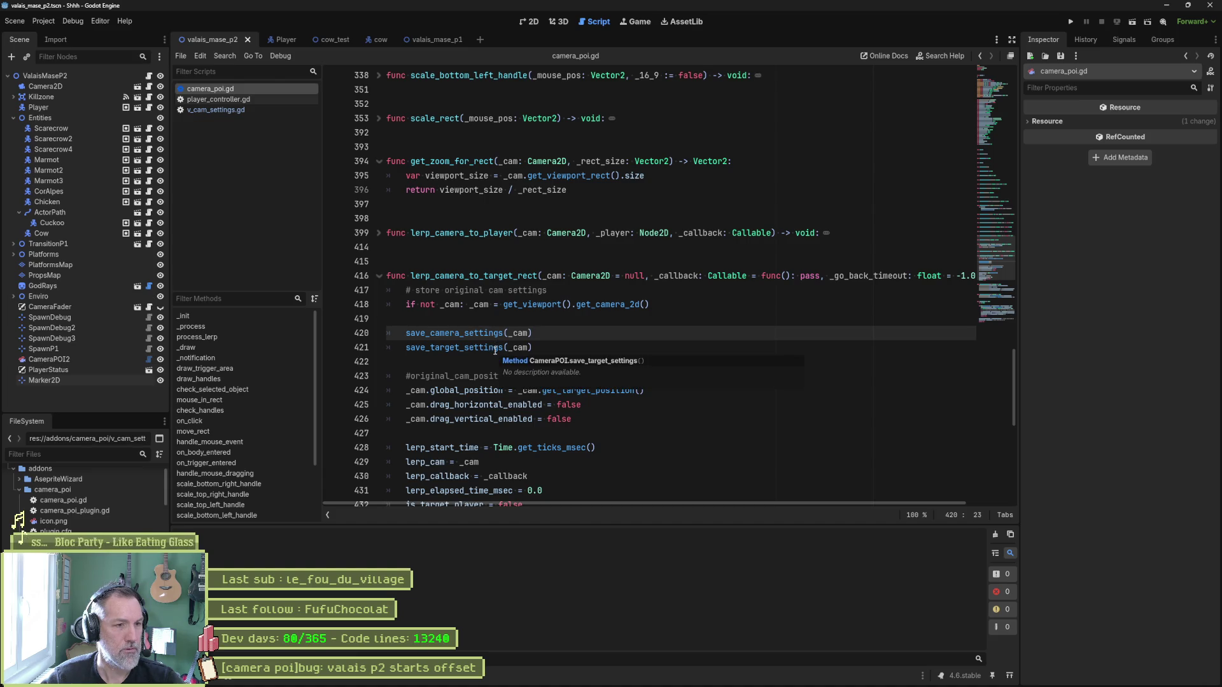
{"action": "double_click", "coordinate": [495, 349]}
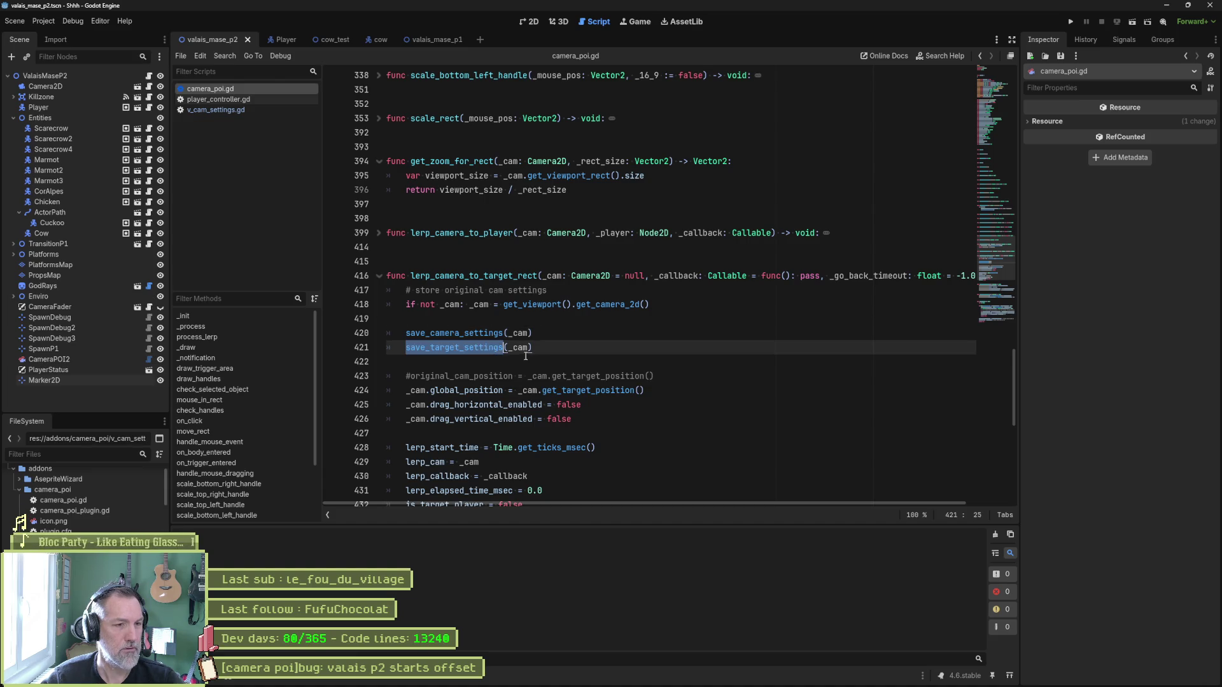
{"action": "scroll", "coordinate": [497, 303], "scroll_direction": "down", "scroll_amount": 2}
{"action": "scroll", "coordinate": [531, 341], "scroll_direction": "down", "scroll_amount": 4}
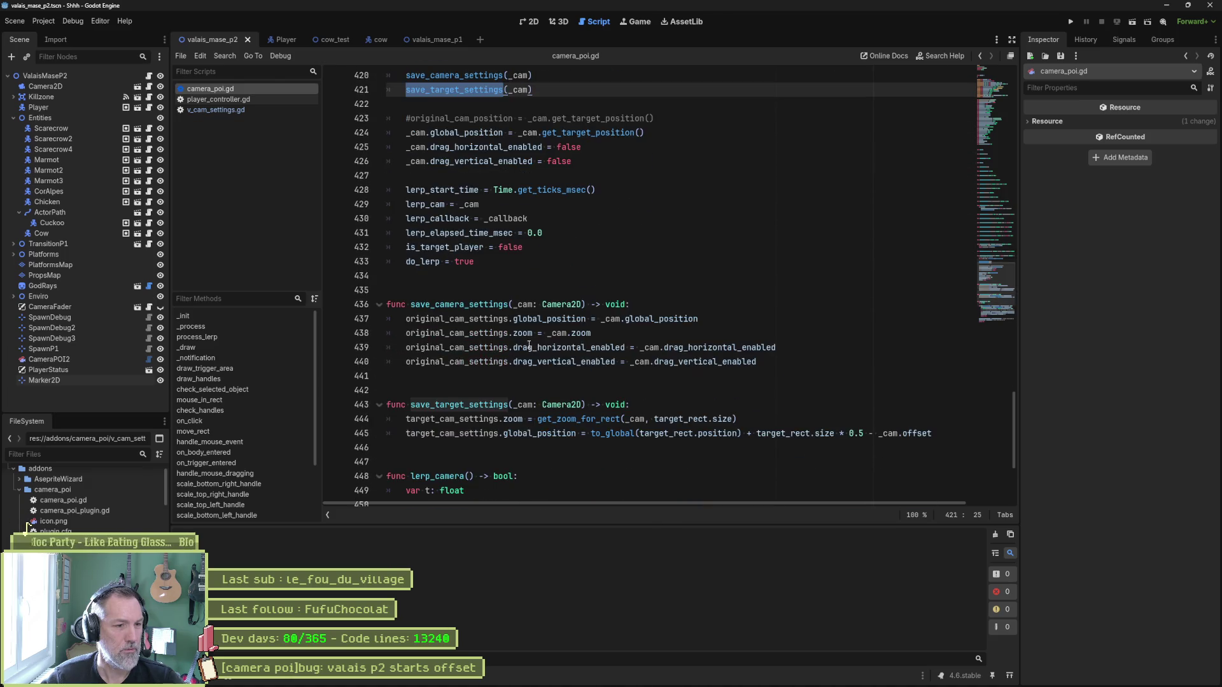
{"action": "double_click", "coordinate": [530, 408]}
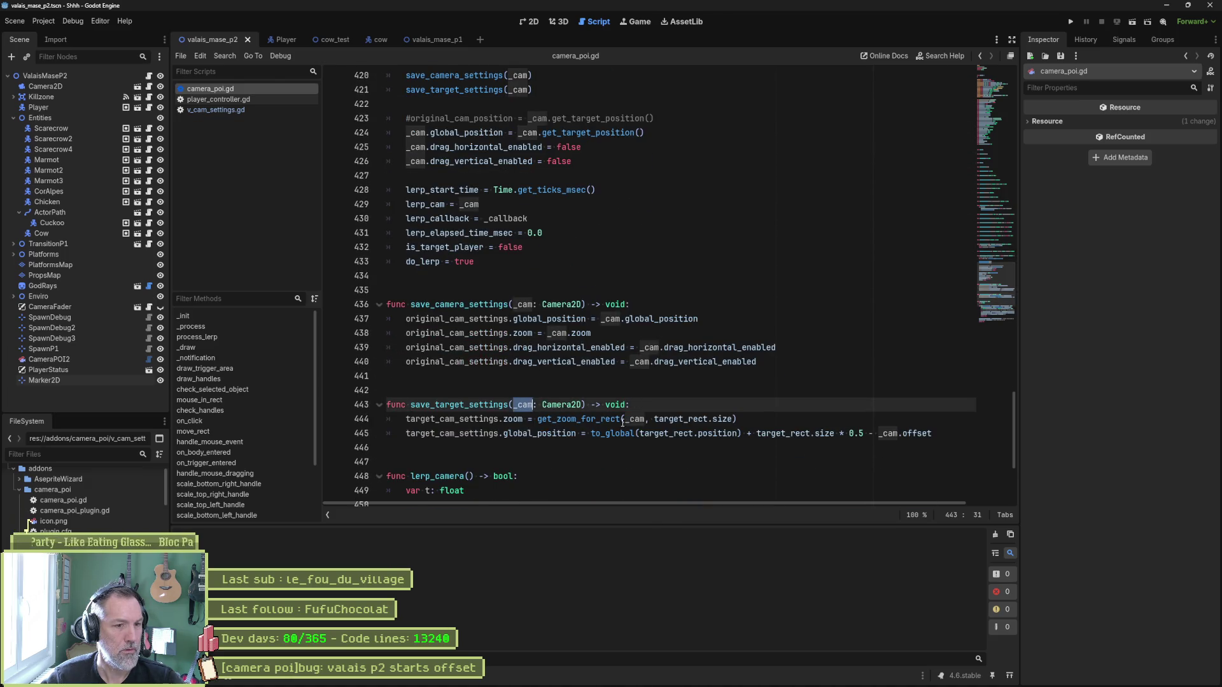
{"action": "mouse_move", "coordinate": [636, 425]}
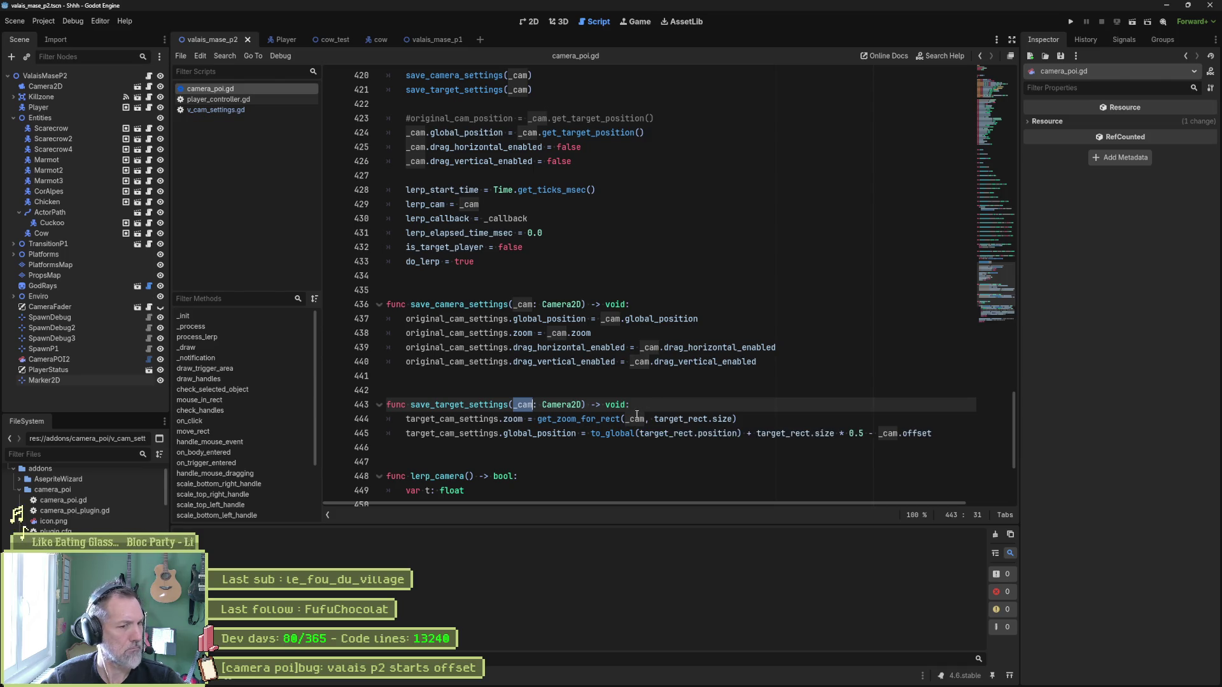
{"action": "left_click", "coordinate": [609, 420], "text": "ctrl"}
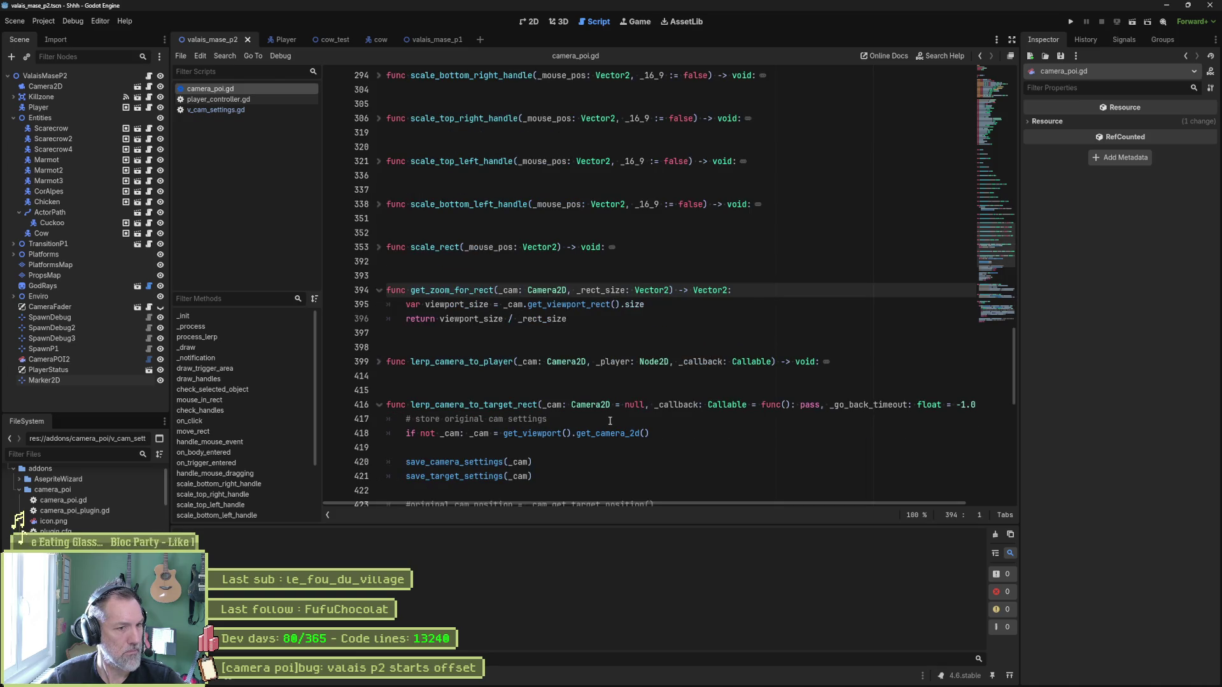
{"action": "double_click", "coordinate": [515, 291]}
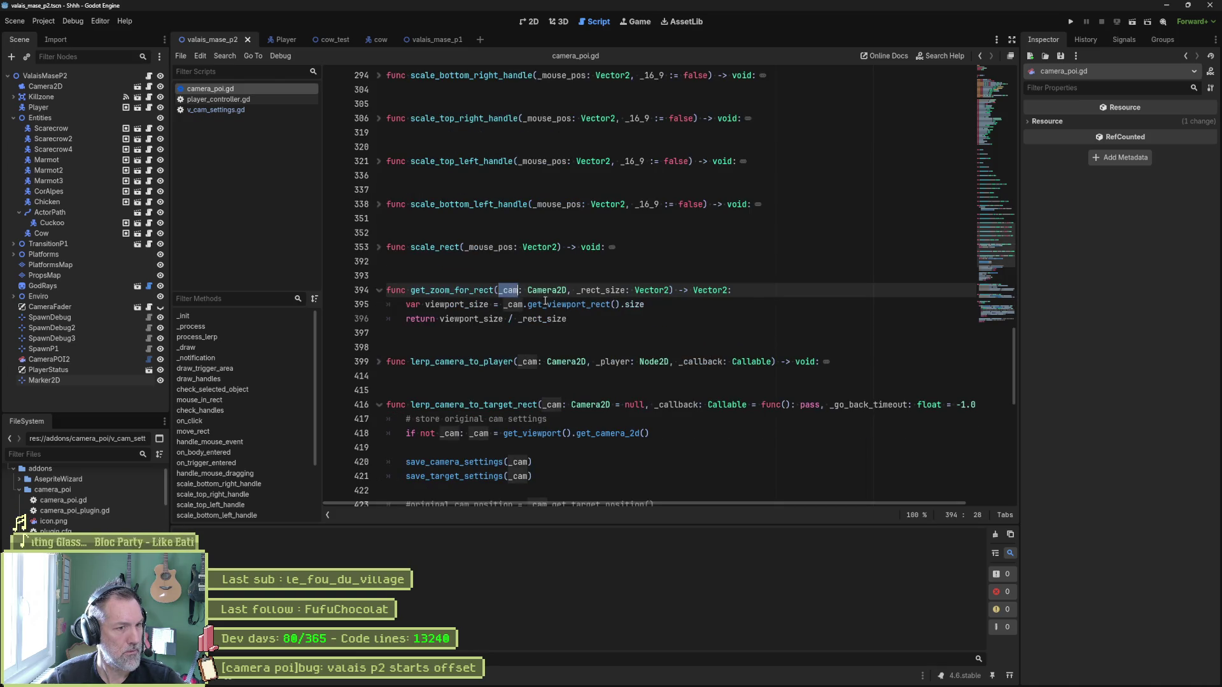
{"action": "mouse_move", "coordinate": [614, 309]}
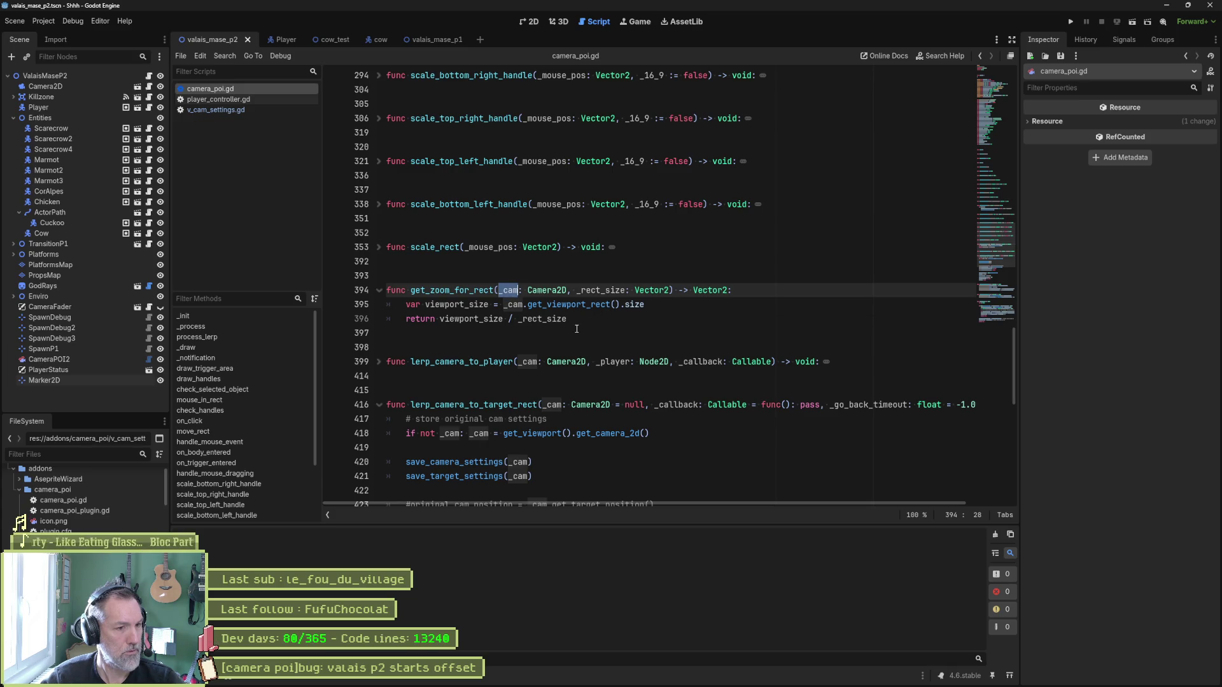
{"action": "scroll", "coordinate": [577, 328], "scroll_direction": "down", "scroll_amount": 4}
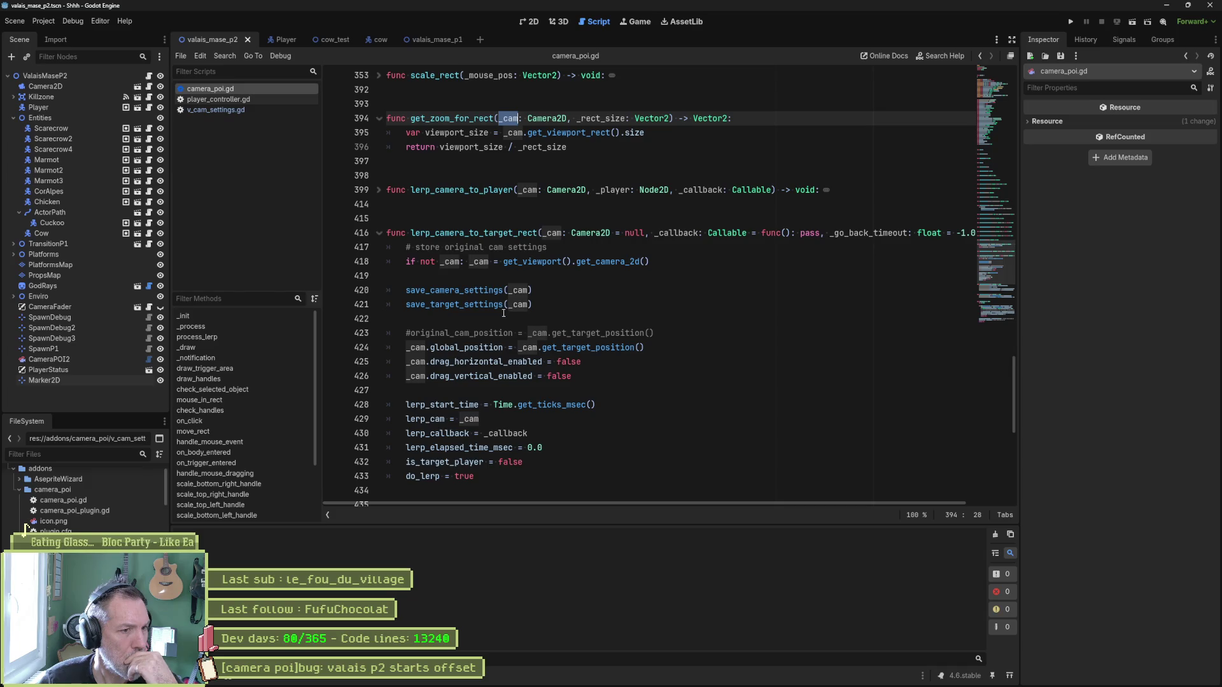
{"action": "left_click", "coordinate": [479, 304]}
{"action": "double_click", "coordinate": [479, 304]}
{"action": "scroll", "coordinate": [646, 341], "scroll_direction": "down", "scroll_amount": 5}
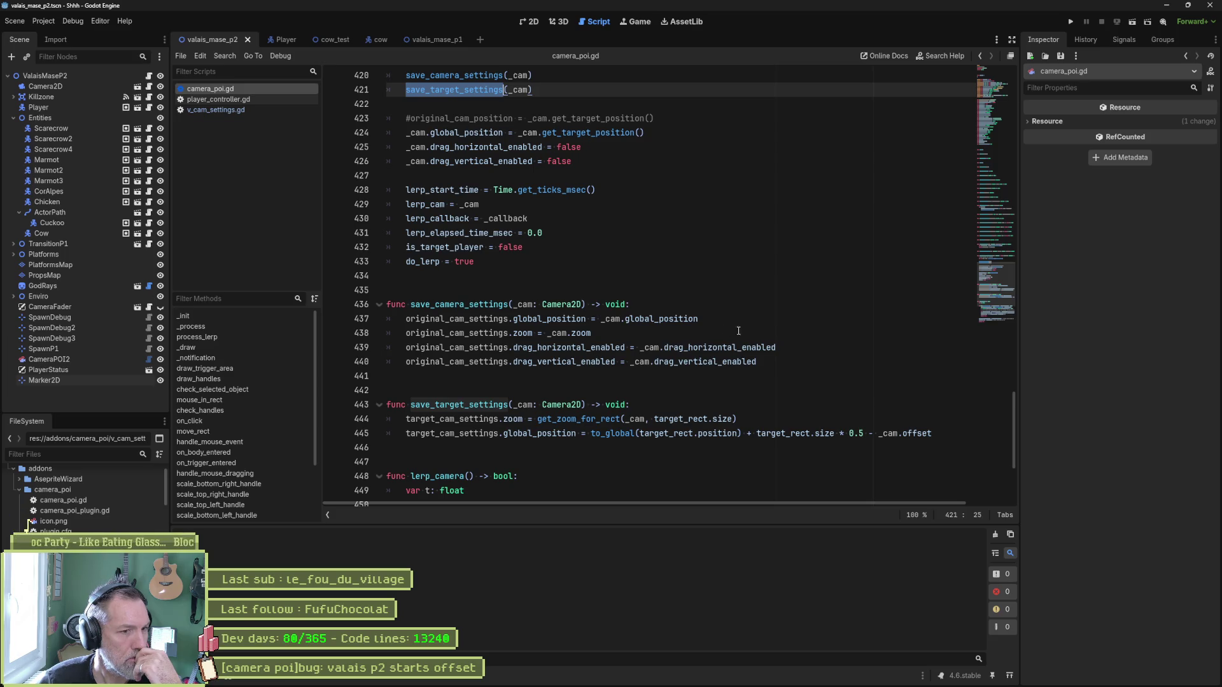
{"action": "left_click_drag", "start_coordinate": [778, 361], "coordinate": [781, 329]}
{"action": "key", "text": "ctrl+c"}
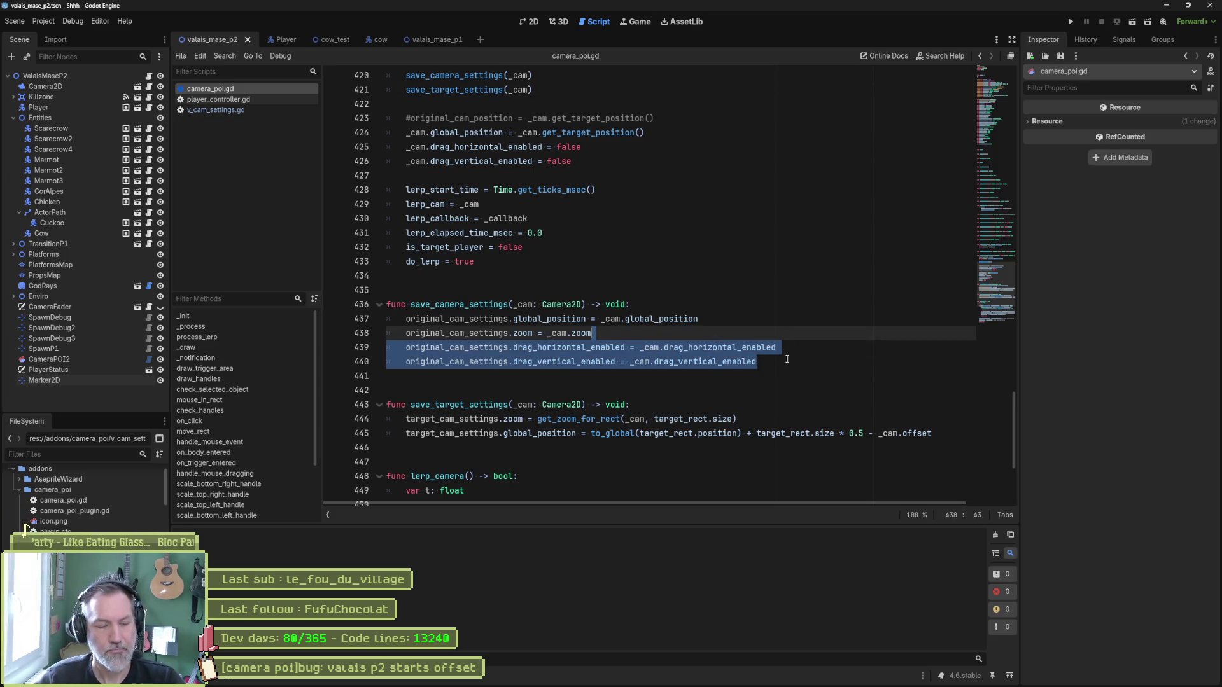
Paste the two drag-enabled assignments into save_target_settings, retargeted to target_cam_settings.
{"action": "left_click", "coordinate": [929, 427]}
{"action": "key", "text": "ctrl+v"}
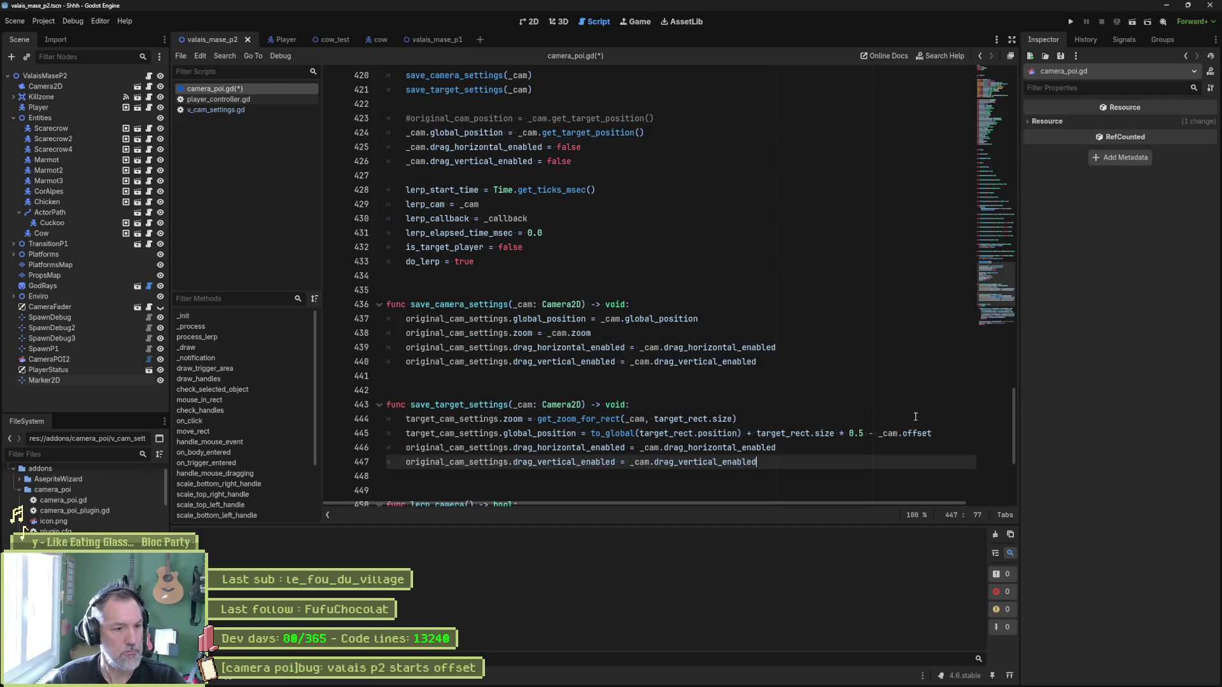
{"action": "double_click", "coordinate": [459, 420]}
{"action": "key", "text": "ctrl+c"}
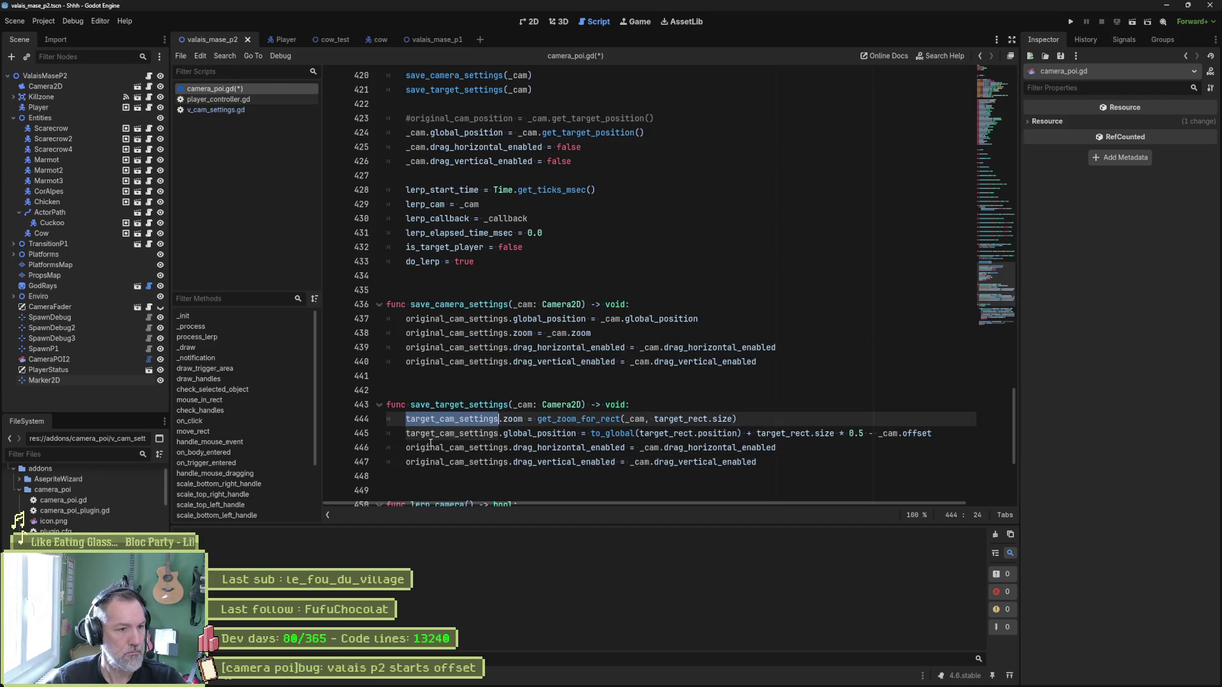
{"action": "left_click", "coordinate": [405, 447]}
{"action": "left_click", "coordinate": [405, 462], "text": "alt"}
{"action": "key", "text": "ctrl+shift+Right"}
{"action": "key", "text": "ctrl+v"}
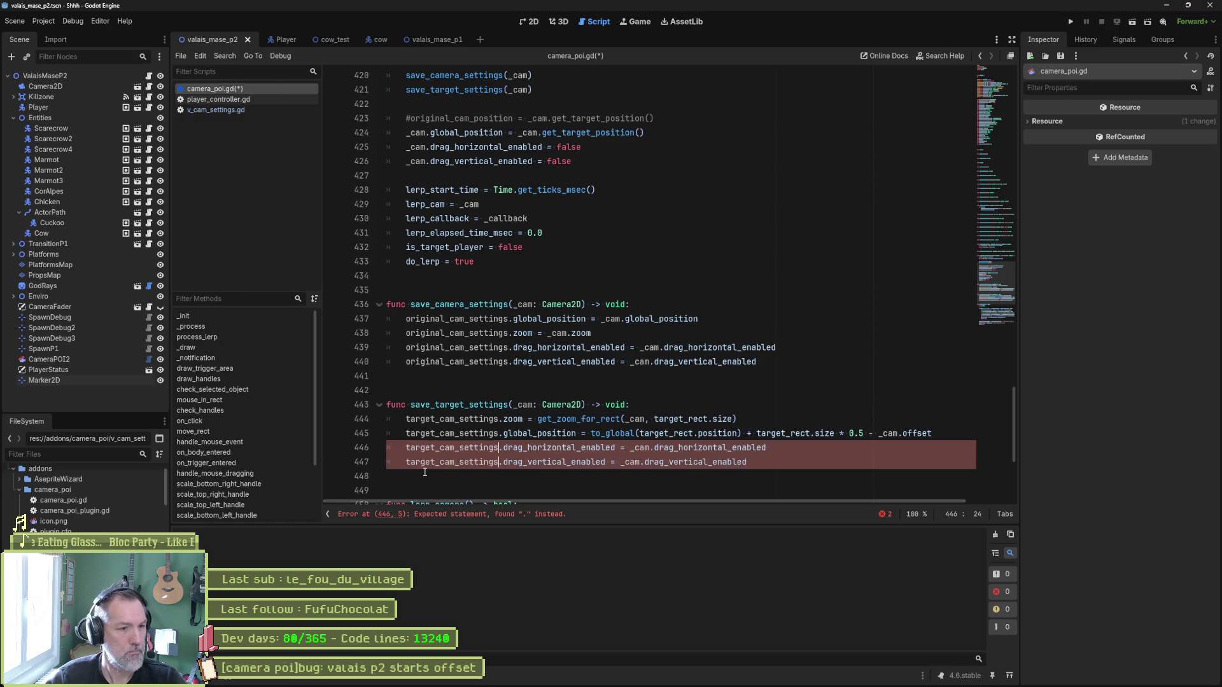
Set both target_cam_settings drag_horizontal_enabled and drag_vertical_enabled values to false.
{"action": "left_click_drag", "start_coordinate": [630, 447], "coordinate": [764, 449]}
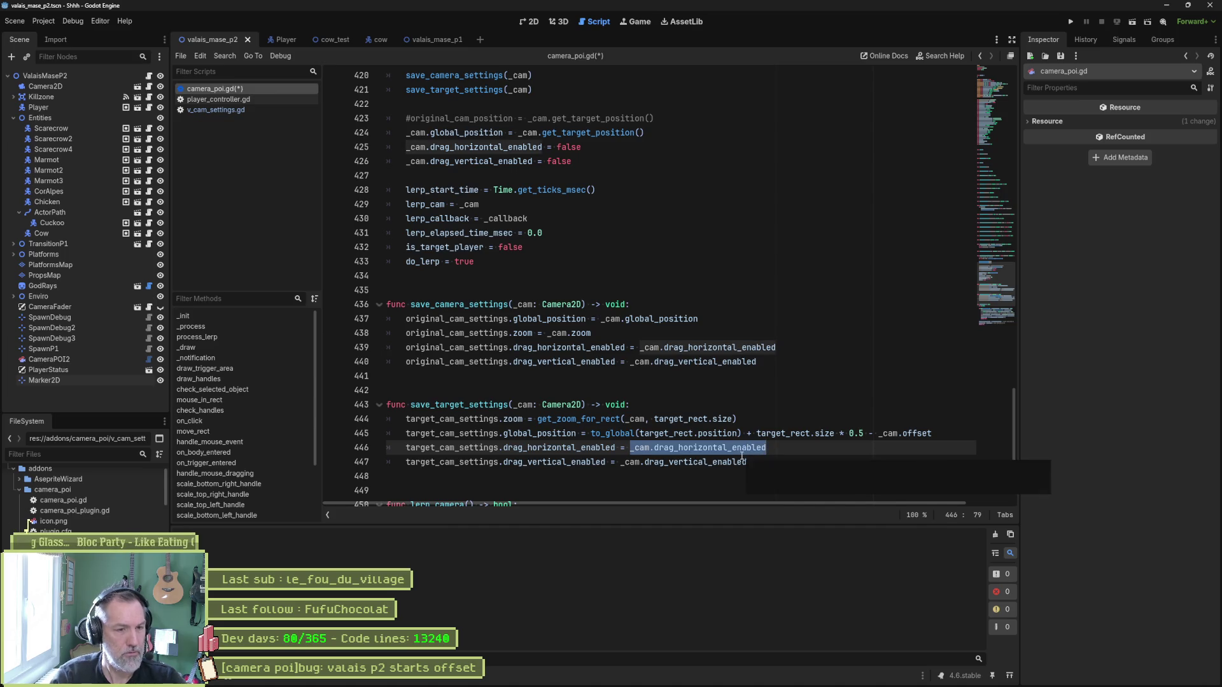
{"action": "type", "text": "false"}
{"action": "key", "text": "Down"}
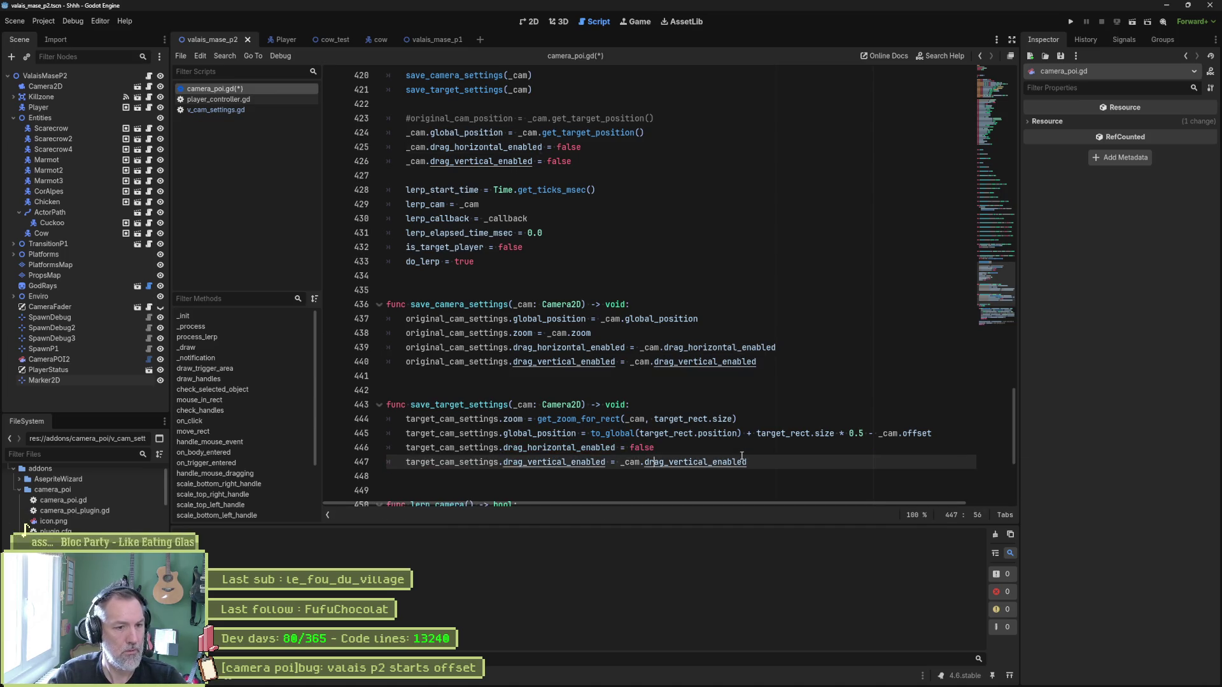
{"action": "key", "text": "ctrl+shift+Right"}
{"action": "key", "text": "ctrl+shift+Right"}
{"action": "key", "text": "ctrl+shift+Right"}
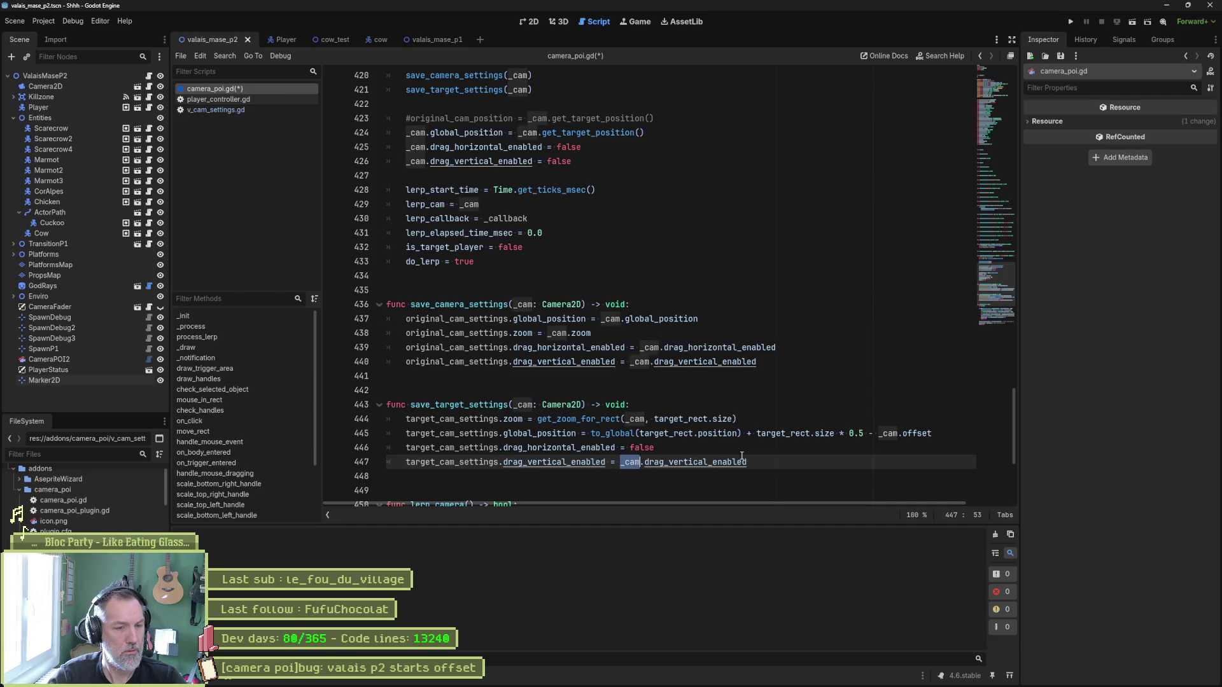
{"action": "type", "text": "false"}
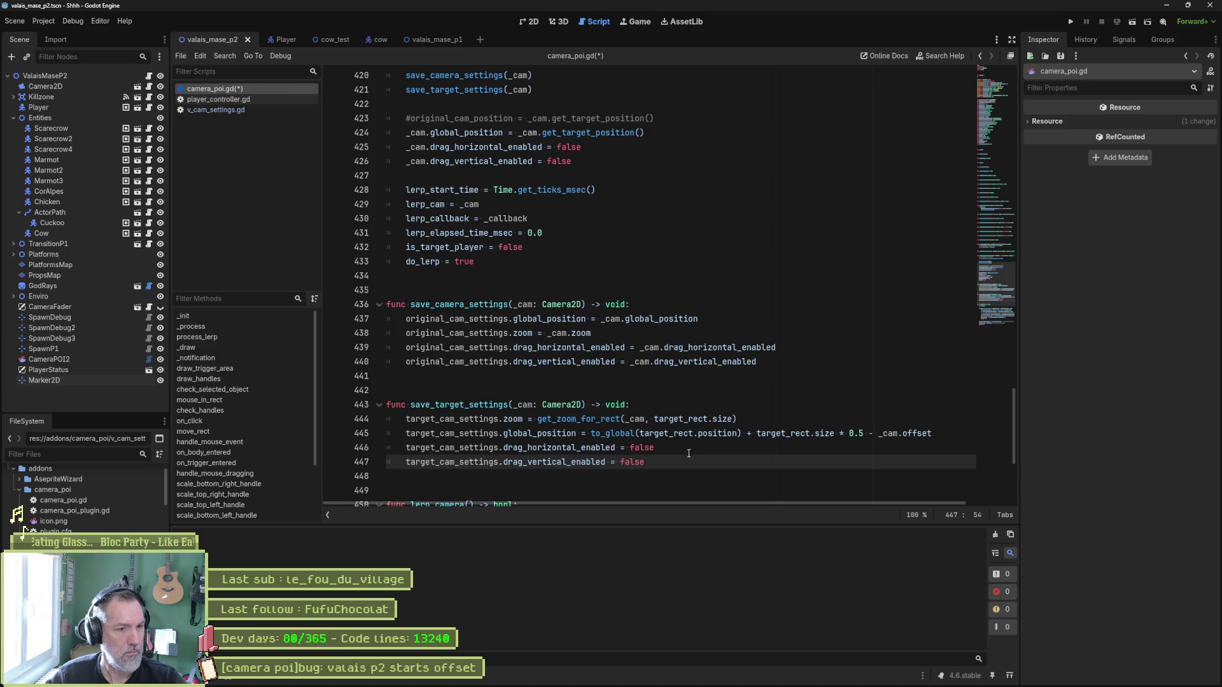
{"action": "scroll", "coordinate": [689, 453], "scroll_direction": "down", "scroll_amount": 3}
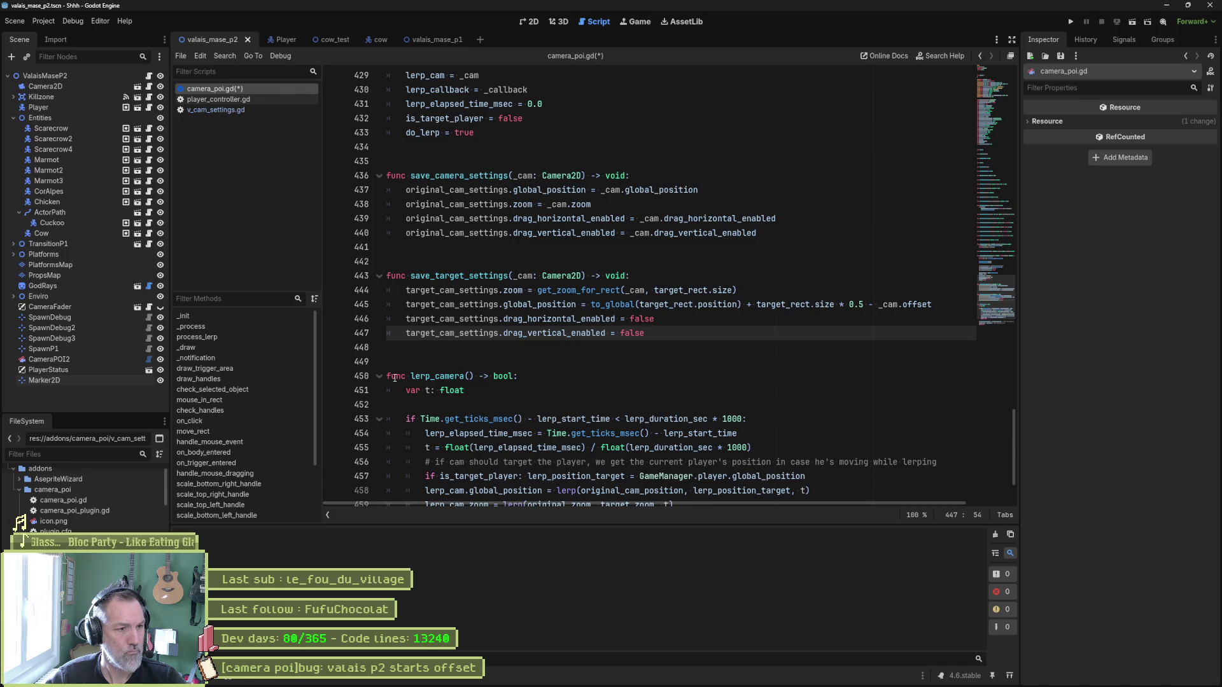
{"action": "scroll", "coordinate": [724, 467], "scroll_direction": "down", "scroll_amount": 2}
{"action": "scroll", "coordinate": [724, 466], "scroll_direction": "up", "scroll_amount": 13}
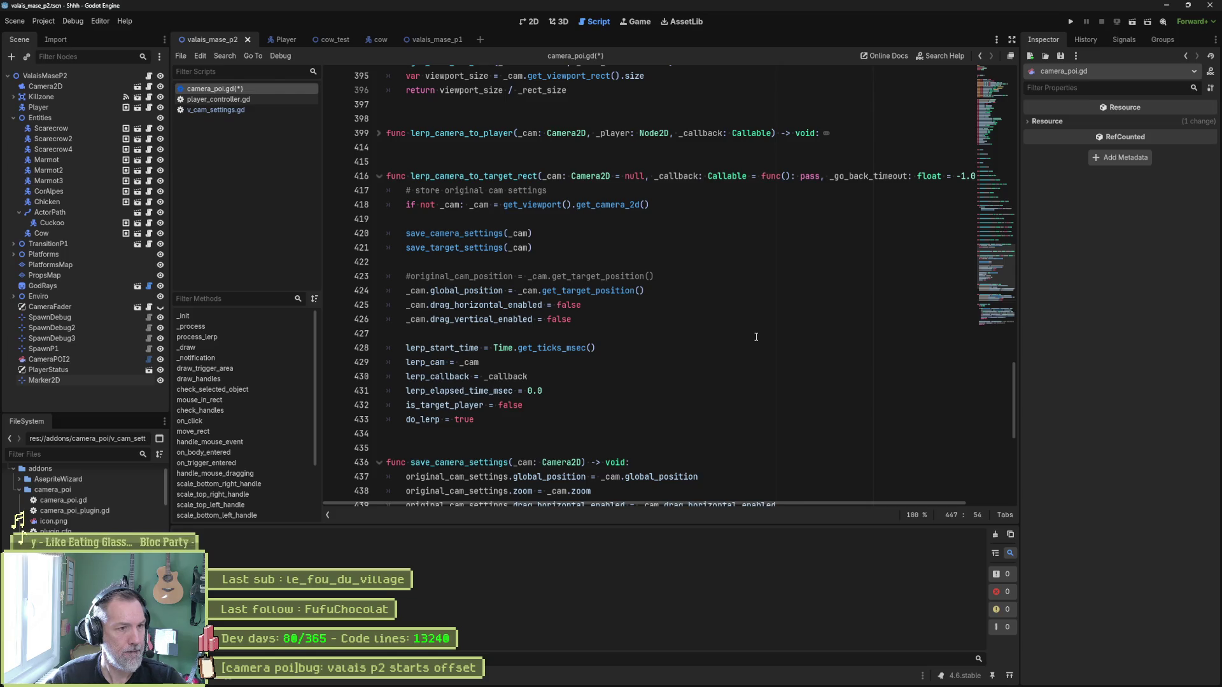
Remove the 'store original cam settings' comment, comment out lines 423–425, and save camera_poi.gd.
{"action": "left_click", "coordinate": [627, 196]}
{"action": "key", "text": "ctrl+shift+k"}
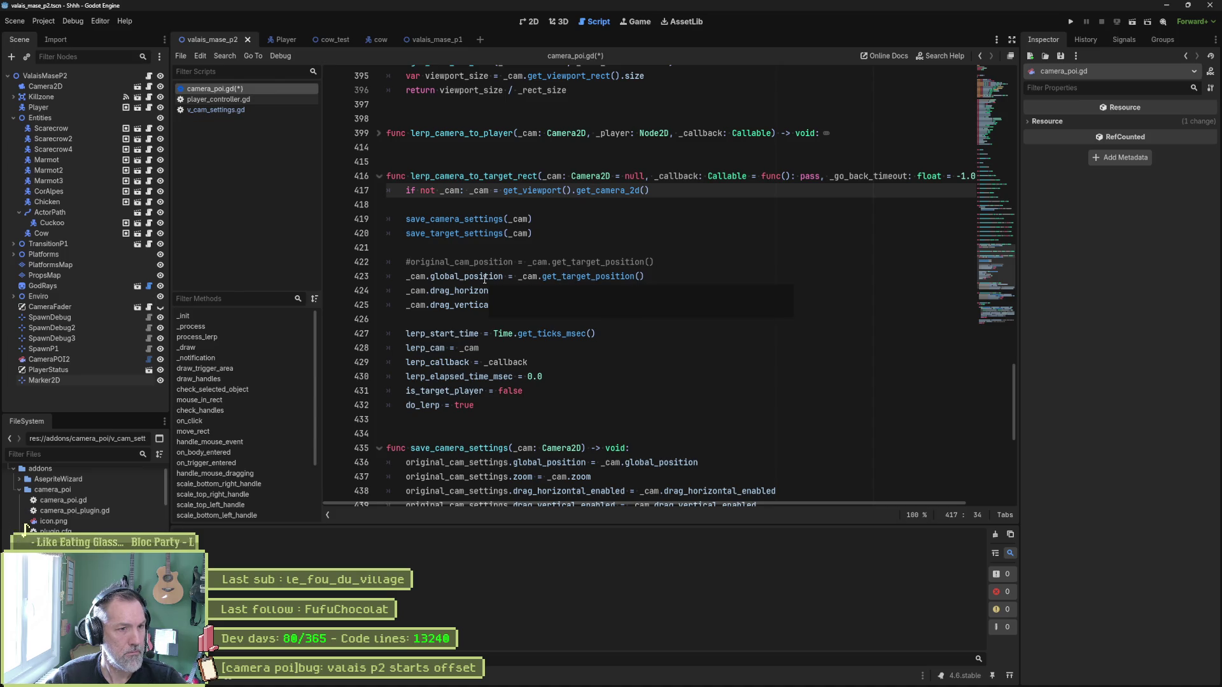
{"action": "double_click", "coordinate": [588, 277]}
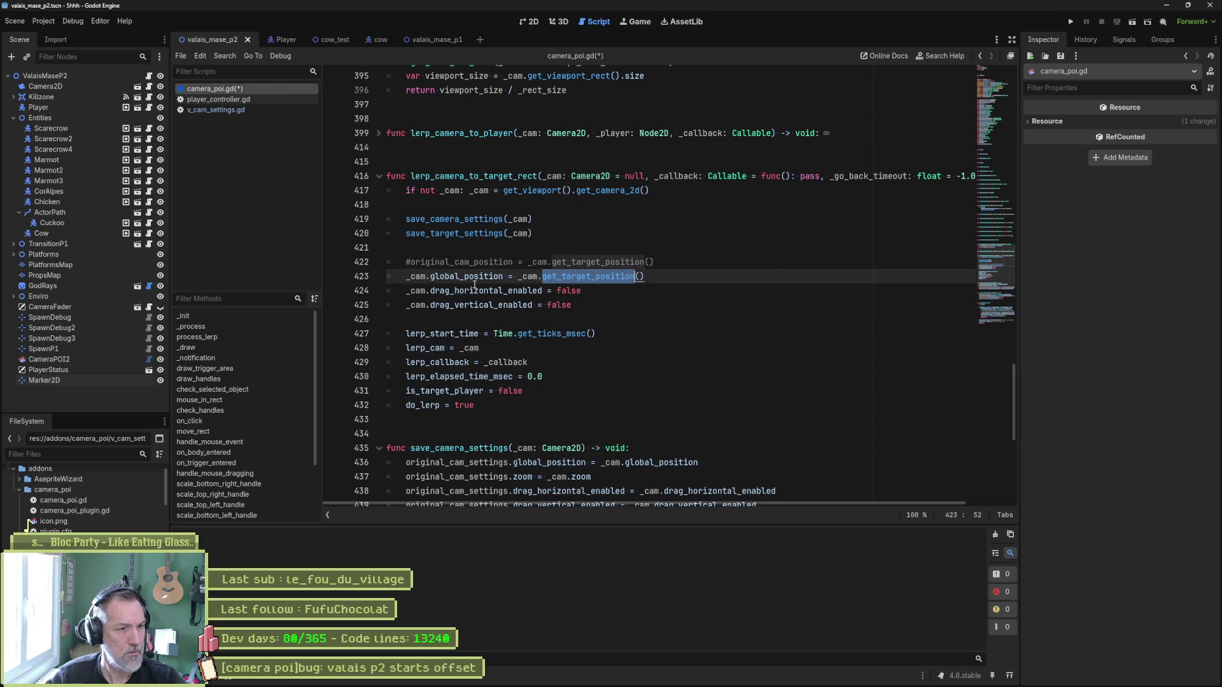
{"action": "left_click_drag", "start_coordinate": [473, 276], "coordinate": [488, 294]}
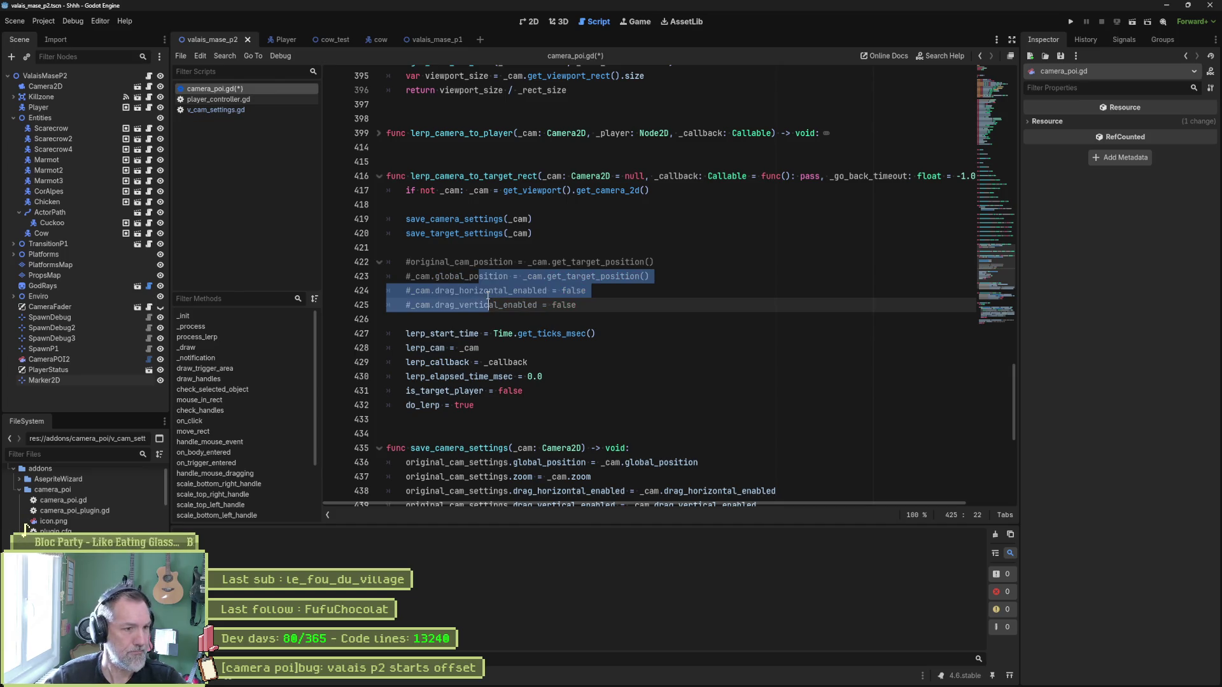
{"action": "key", "text": "ctrl+k"}
{"action": "left_click", "coordinate": [628, 320]}
{"action": "key", "text": "ctrl+s"}
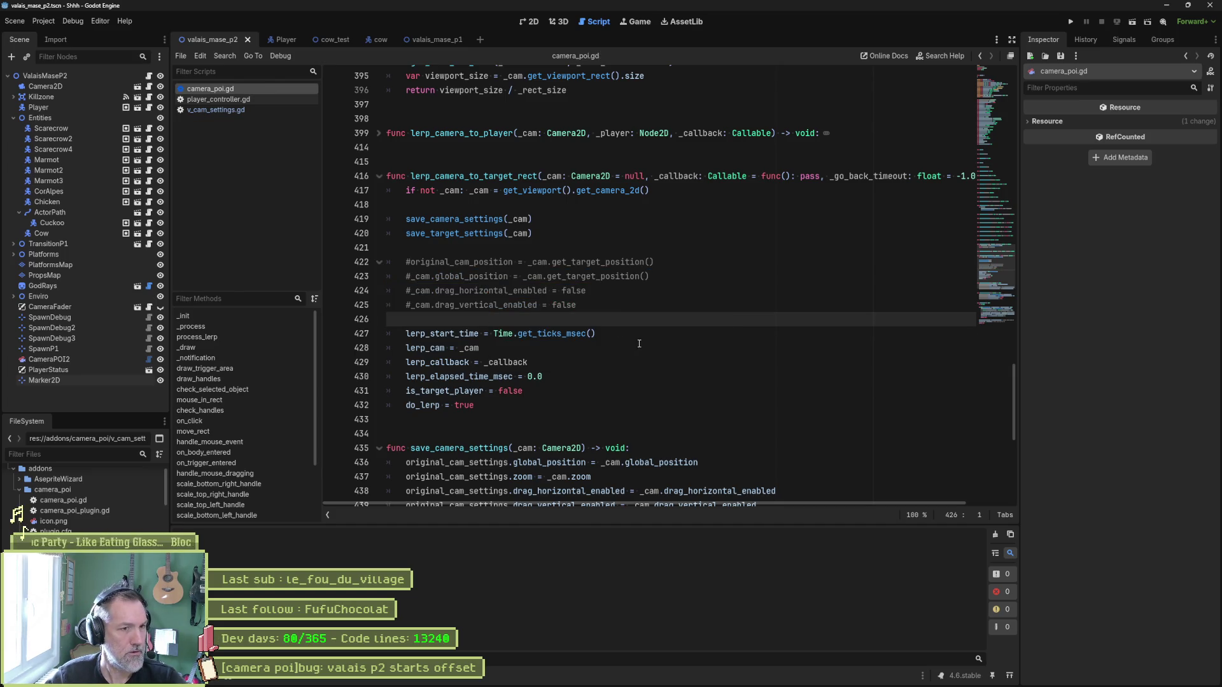
{"action": "scroll", "coordinate": [627, 321], "scroll_direction": "down", "scroll_amount": 3}
{"action": "scroll", "coordinate": [621, 340], "scroll_direction": "down", "scroll_amount": 5}
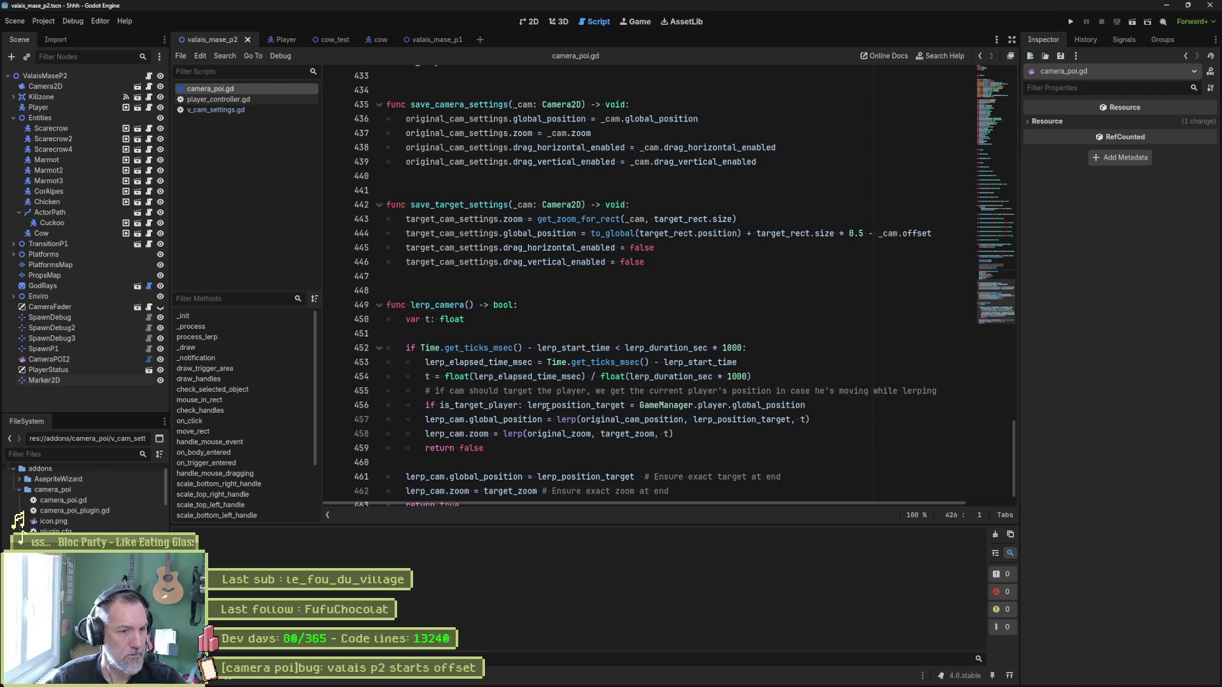
{"action": "scroll", "coordinate": [591, 300], "scroll_direction": "up", "scroll_amount": 10}
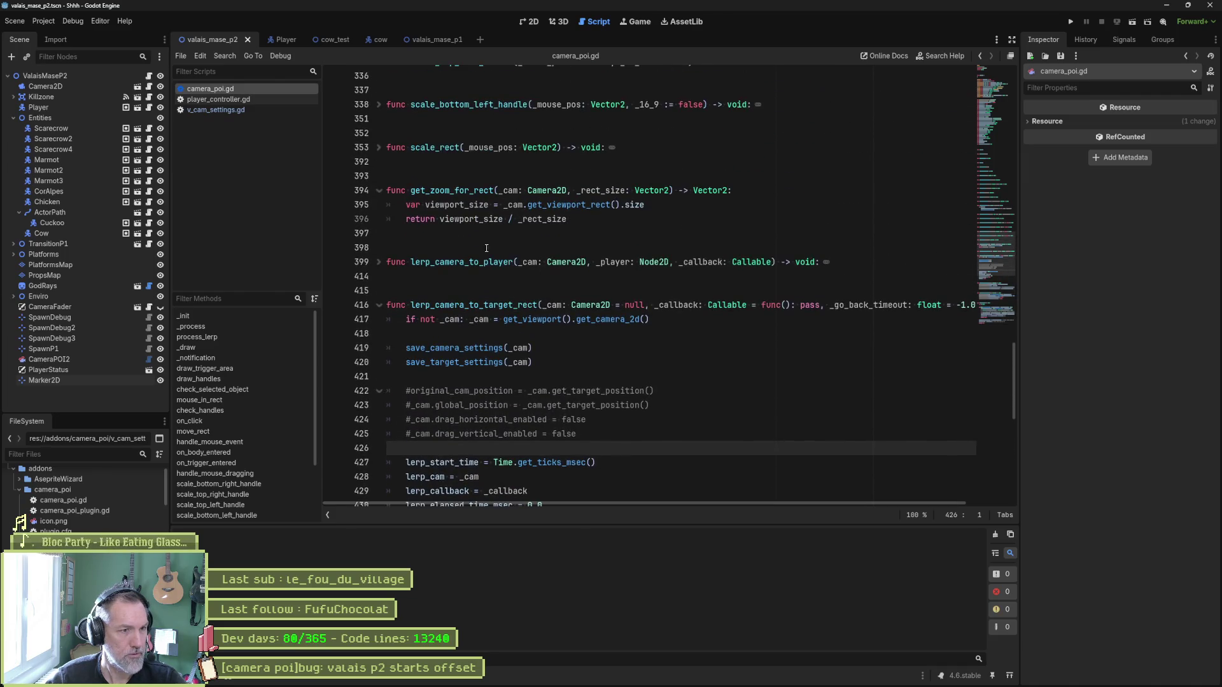
{"action": "left_click", "coordinate": [379, 262]}
{"action": "left_click", "coordinate": [379, 262]}
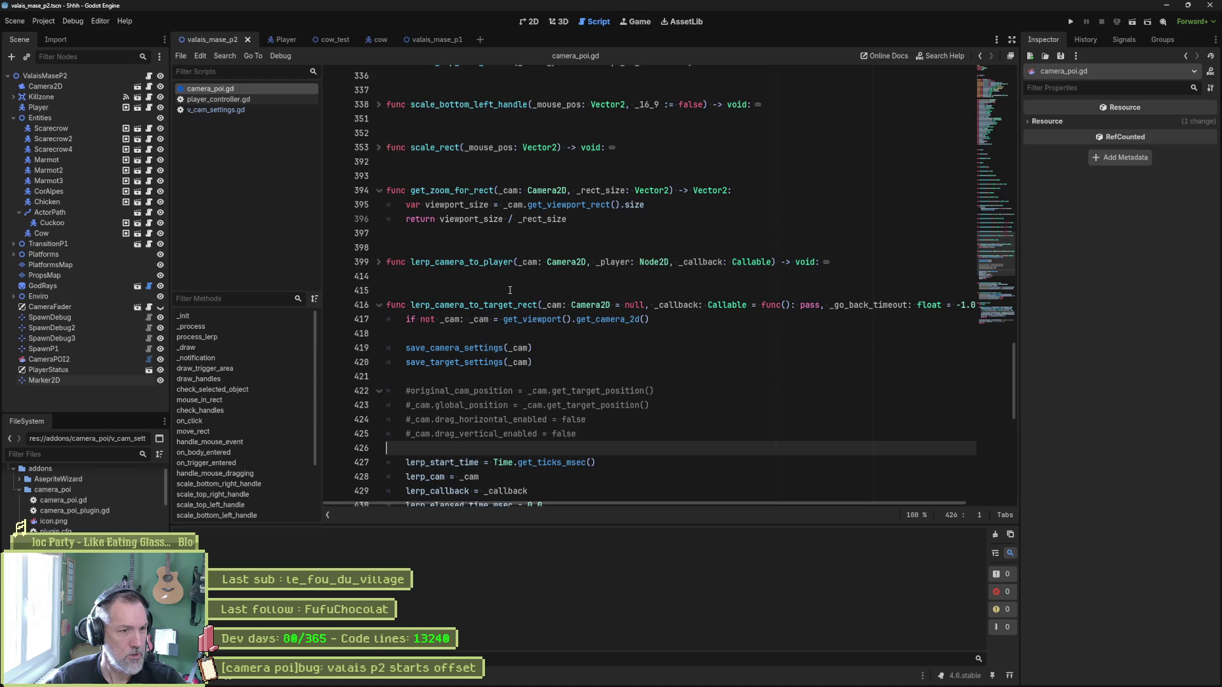
{"action": "scroll", "coordinate": [624, 351], "scroll_direction": "down", "scroll_amount": 5}
{"action": "scroll", "coordinate": [624, 352], "scroll_direction": "down", "scroll_amount": 6}
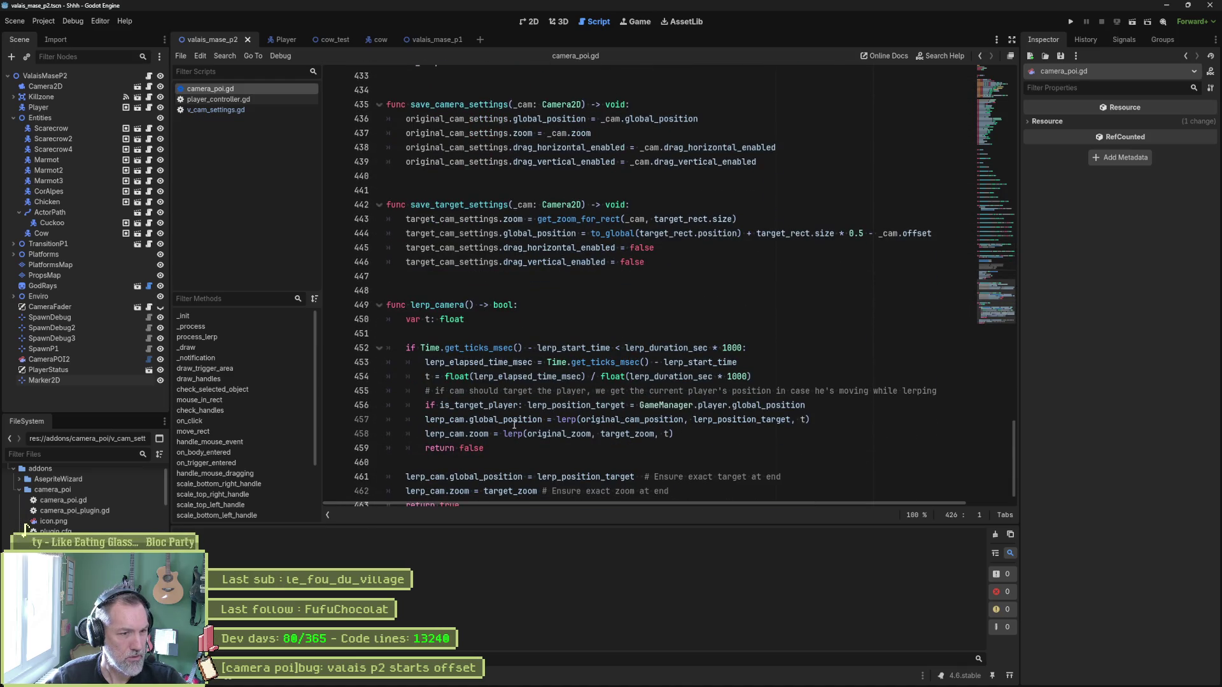
{"action": "left_click", "coordinate": [563, 406]}
{"action": "double_click", "coordinate": [564, 405]}
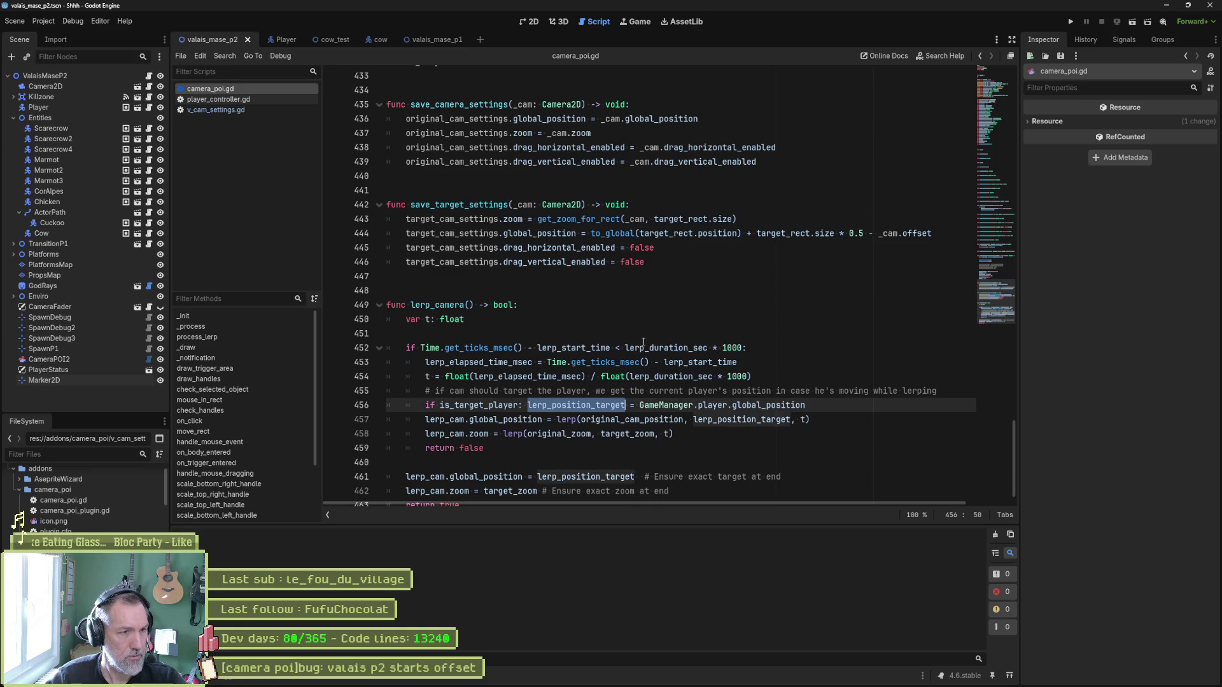
{"action": "mouse_move", "coordinate": [645, 341]}
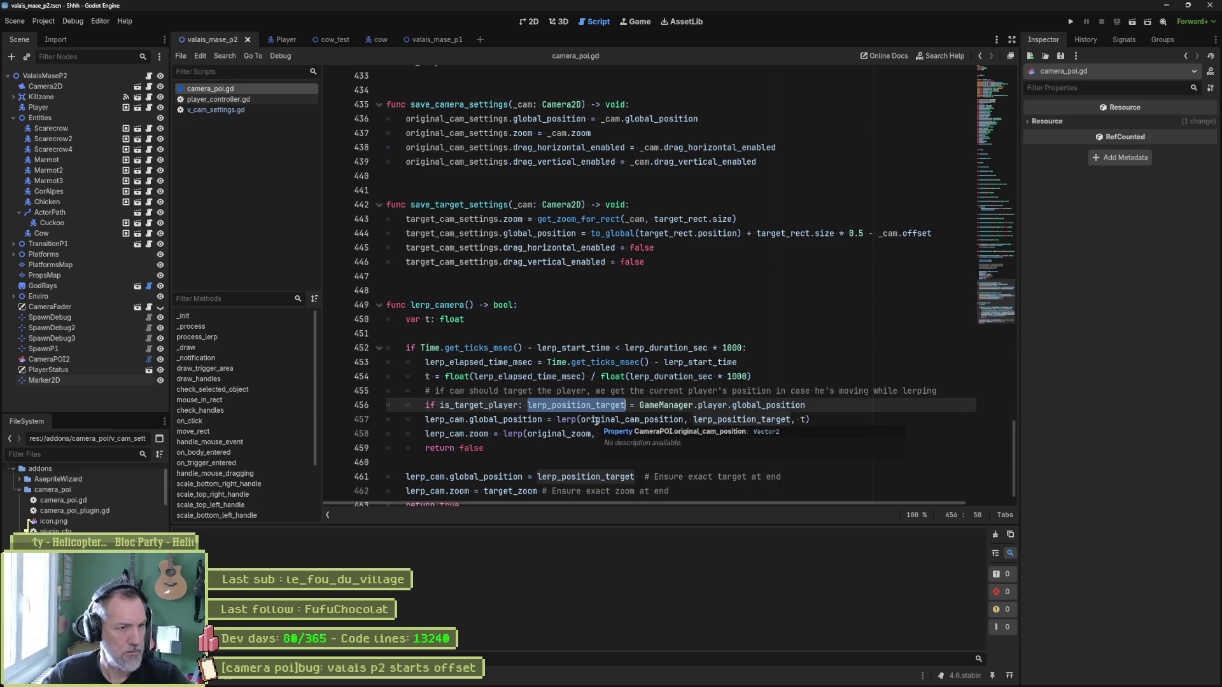
{"action": "mouse_move", "coordinate": [572, 417]}
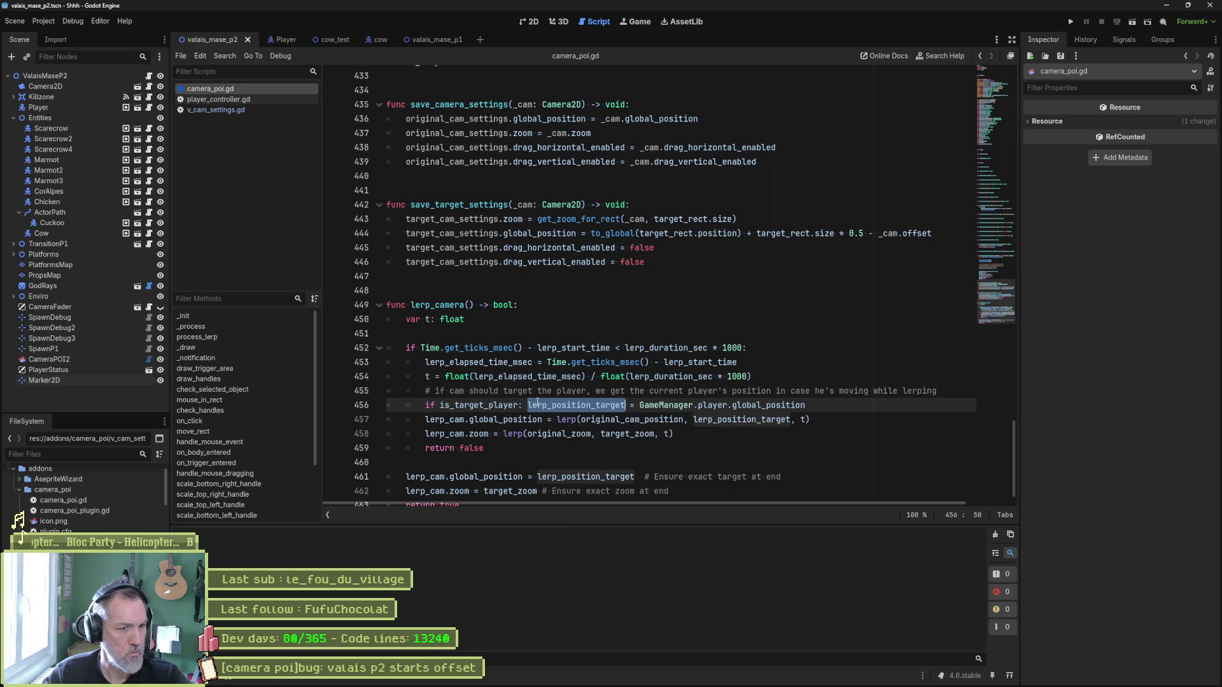
Put the player-position assignment on its own line under the is_target_player check.
{"action": "key", "text": "Left"}
{"action": "key", "text": "Return"}
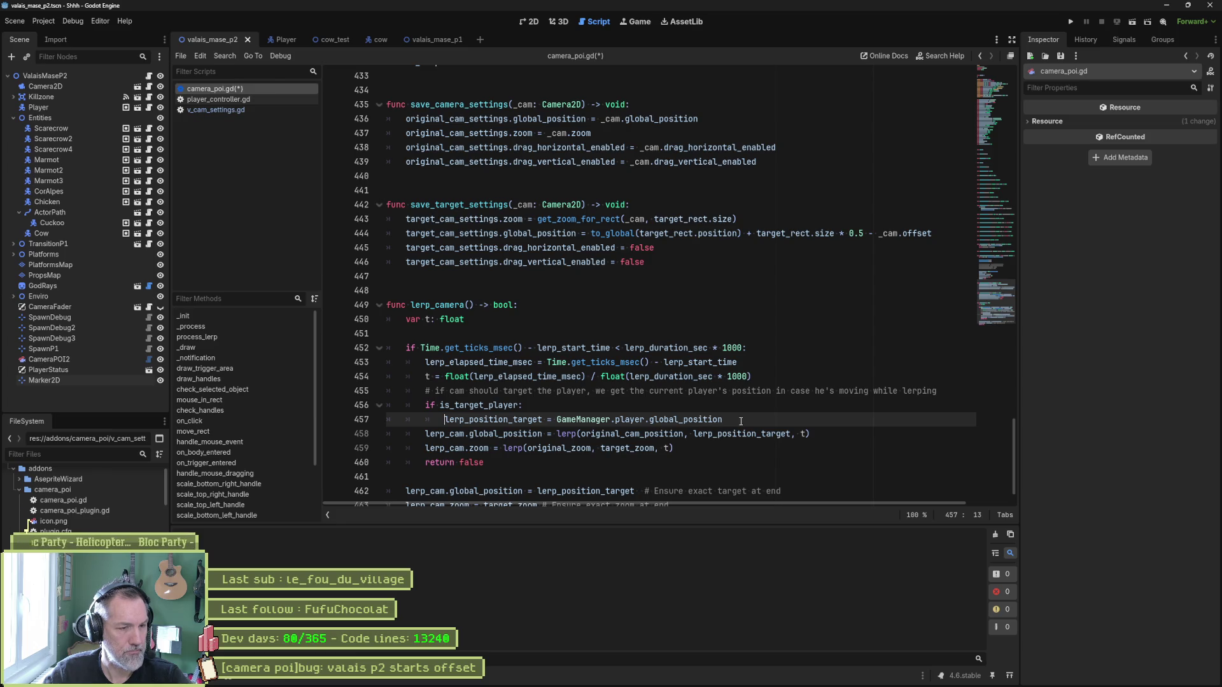
{"action": "double_click", "coordinate": [479, 406]}
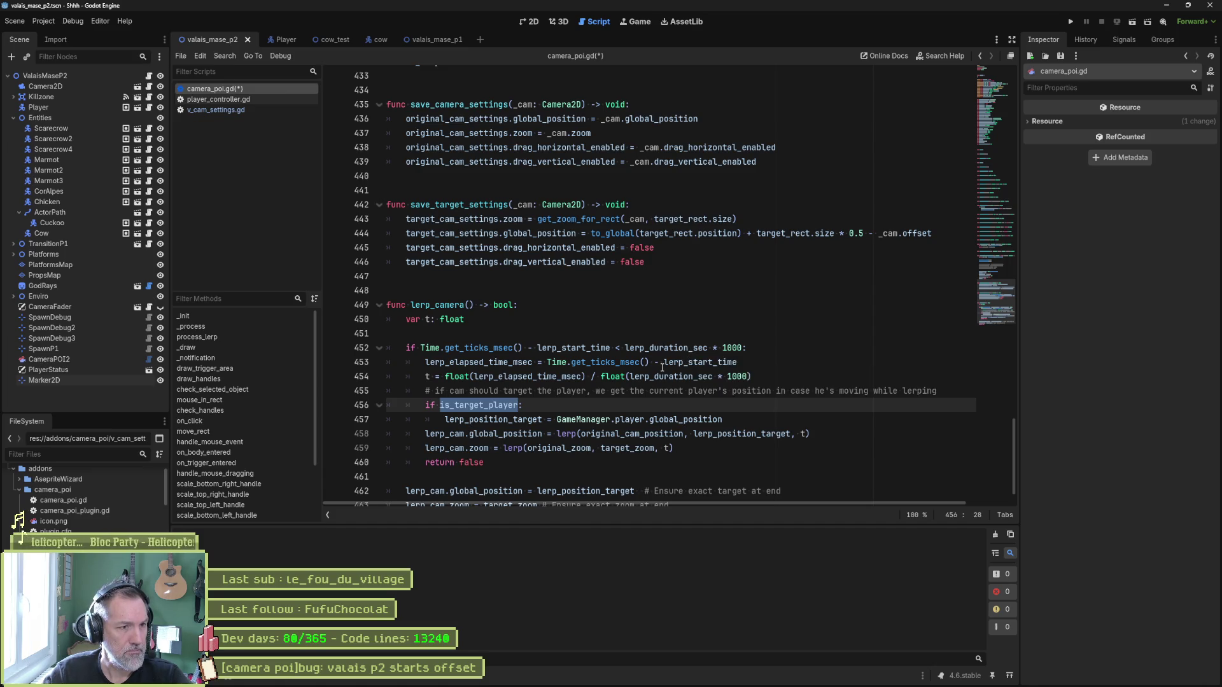
{"action": "scroll", "coordinate": [516, 320], "scroll_direction": "up", "scroll_amount": 5}
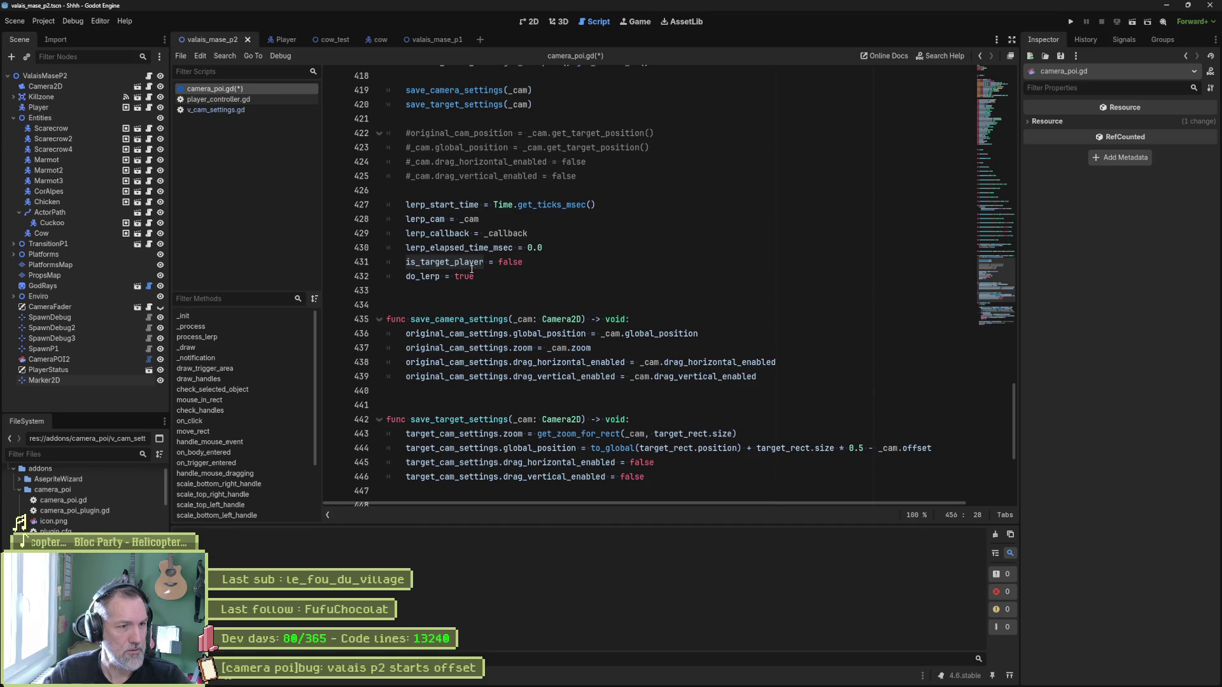
{"action": "scroll", "coordinate": [518, 267], "scroll_direction": "up", "scroll_amount": 2}
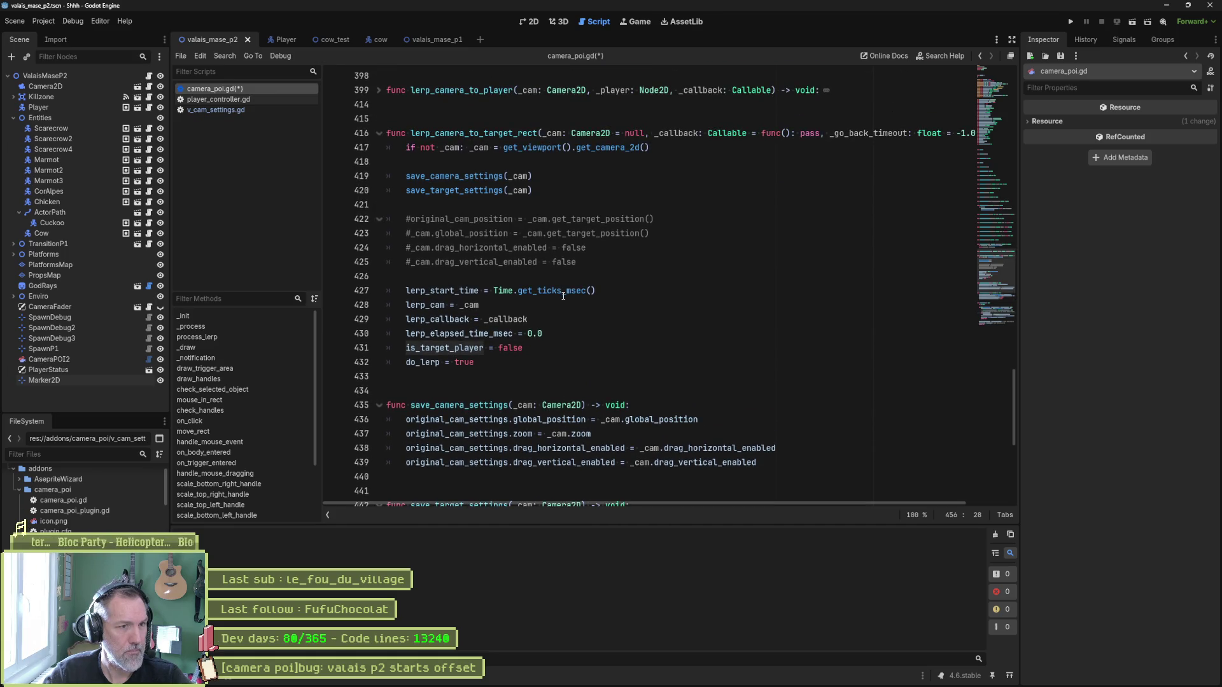
{"action": "scroll", "coordinate": [563, 296], "scroll_direction": "down", "scroll_amount": 10}
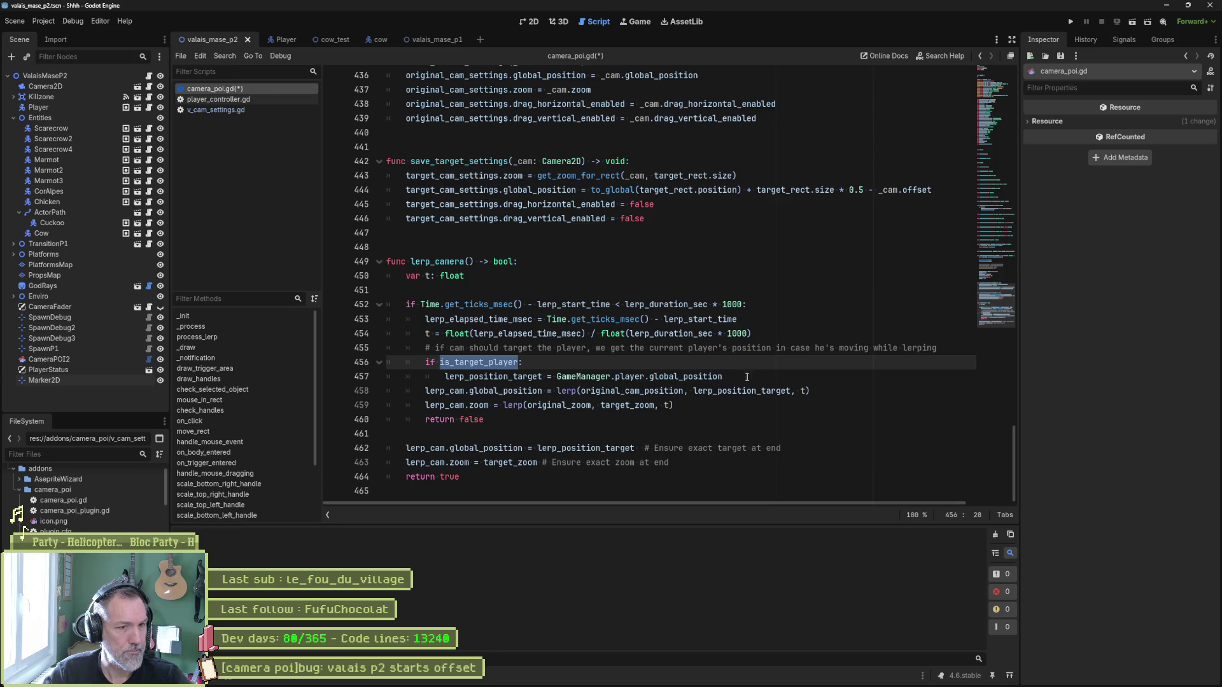
Check how lerp_position_target is used, ending with the caret after the player-position assignment.
{"action": "left_click", "coordinate": [747, 377]}
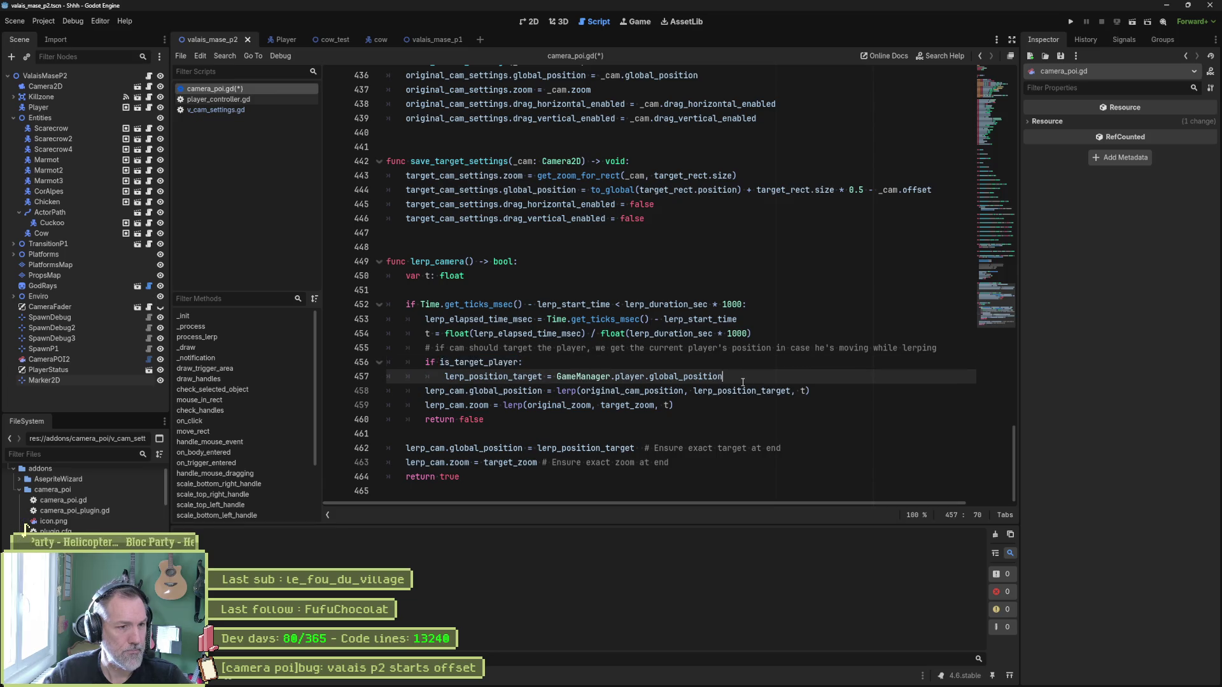
{"action": "double_click", "coordinate": [506, 376]}
{"action": "scroll", "coordinate": [672, 385], "scroll_direction": "up", "scroll_amount": 7}
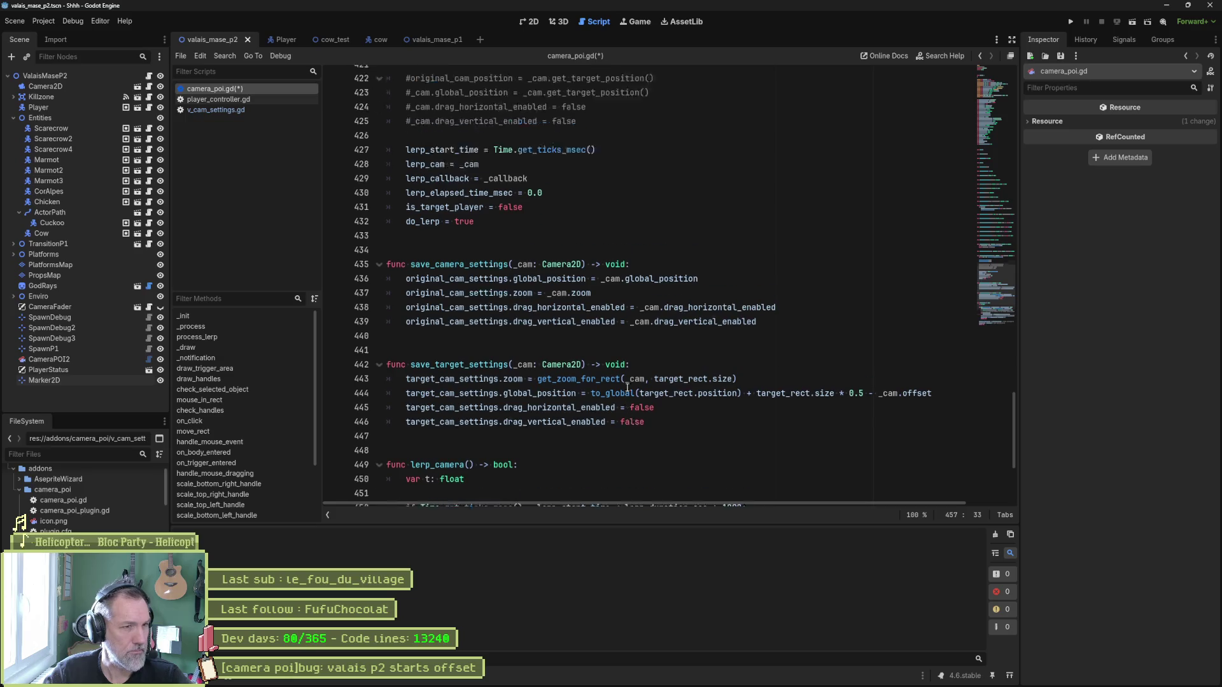
{"action": "mouse_move", "coordinate": [468, 310]}
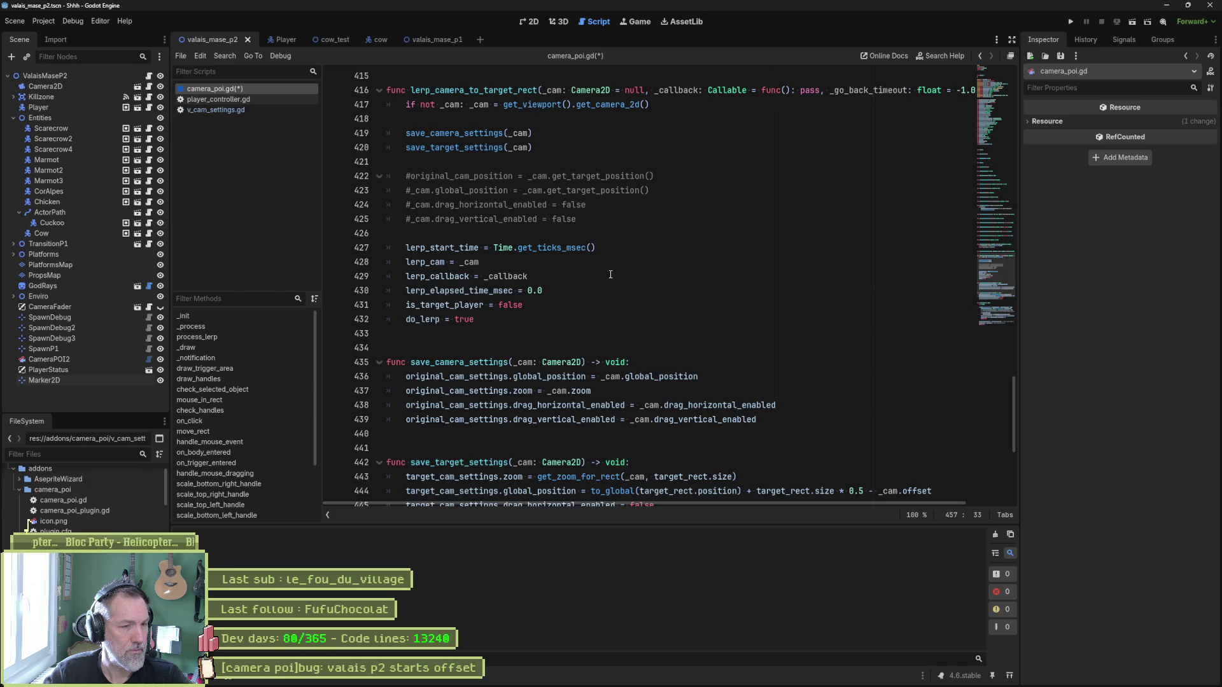
{"action": "scroll", "coordinate": [607, 288], "scroll_direction": "down", "scroll_amount": 5}
{"action": "scroll", "coordinate": [607, 290], "scroll_direction": "down", "scroll_amount": 2}
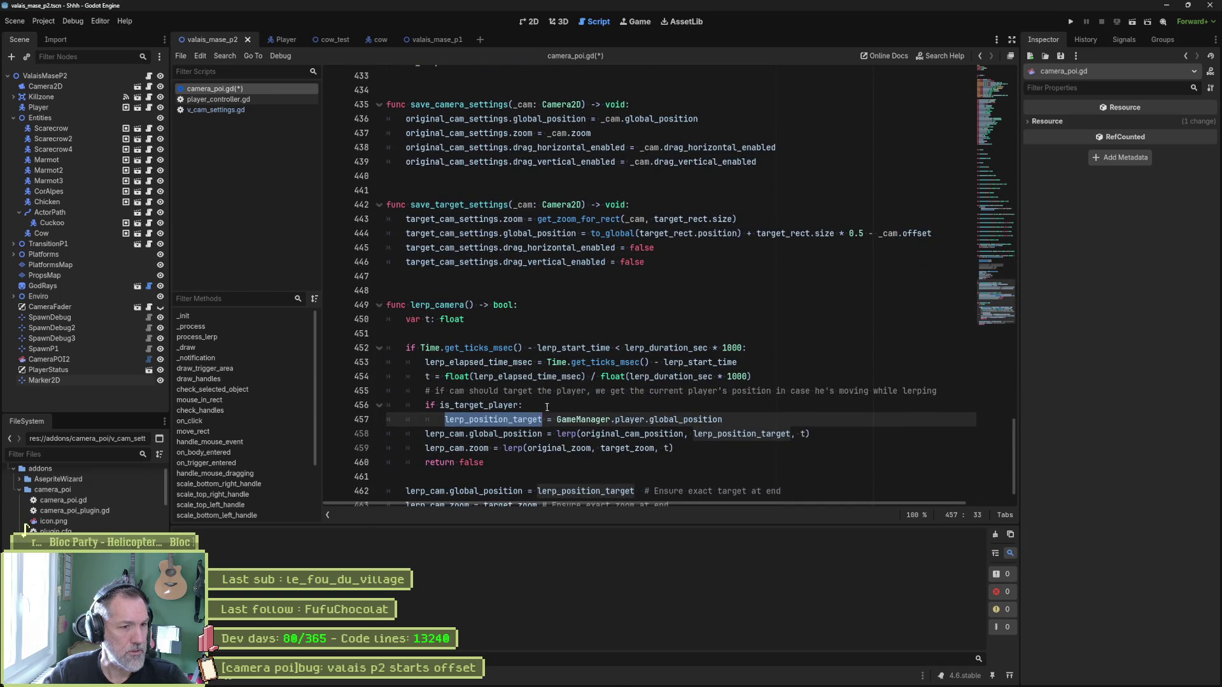
{"action": "left_click", "coordinate": [736, 421]}
Add an else: branch below line 457, starting its body with a copied 'lerp_position_target ='.
{"action": "key", "text": "Return"}
{"action": "type", "text": "else"}
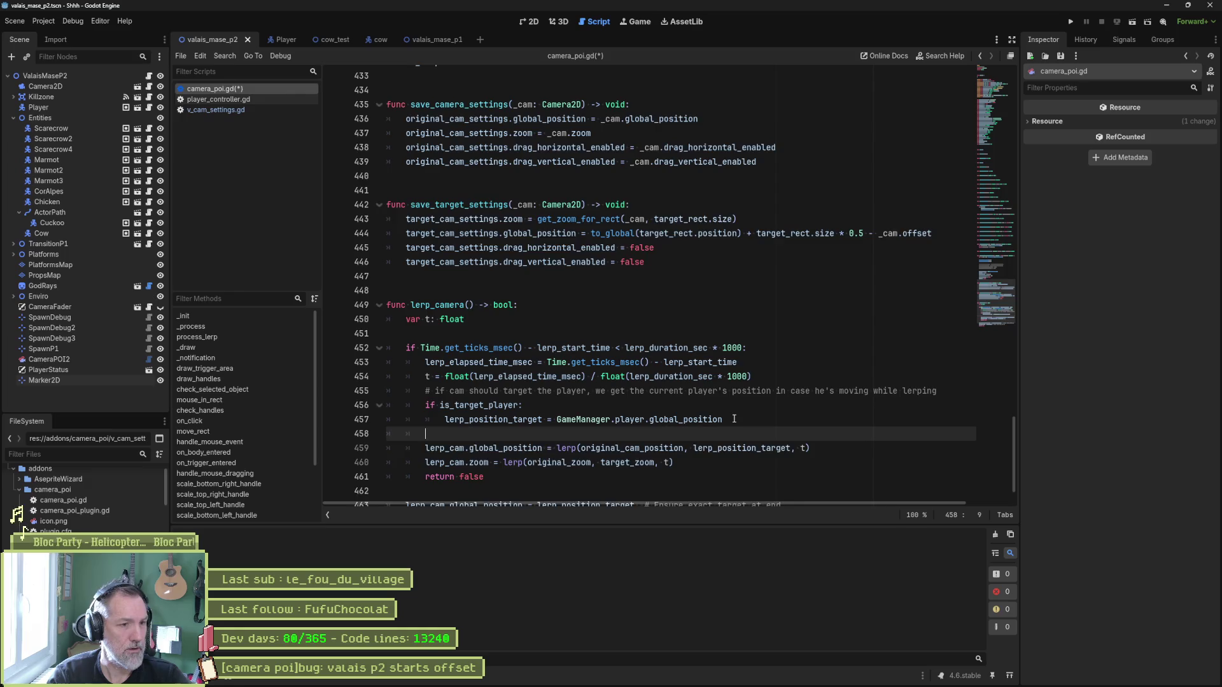
{"action": "type", "text": ":"}
{"action": "key", "text": "Return"}
{"action": "key", "text": "Up"}
{"action": "key", "text": "Up"}
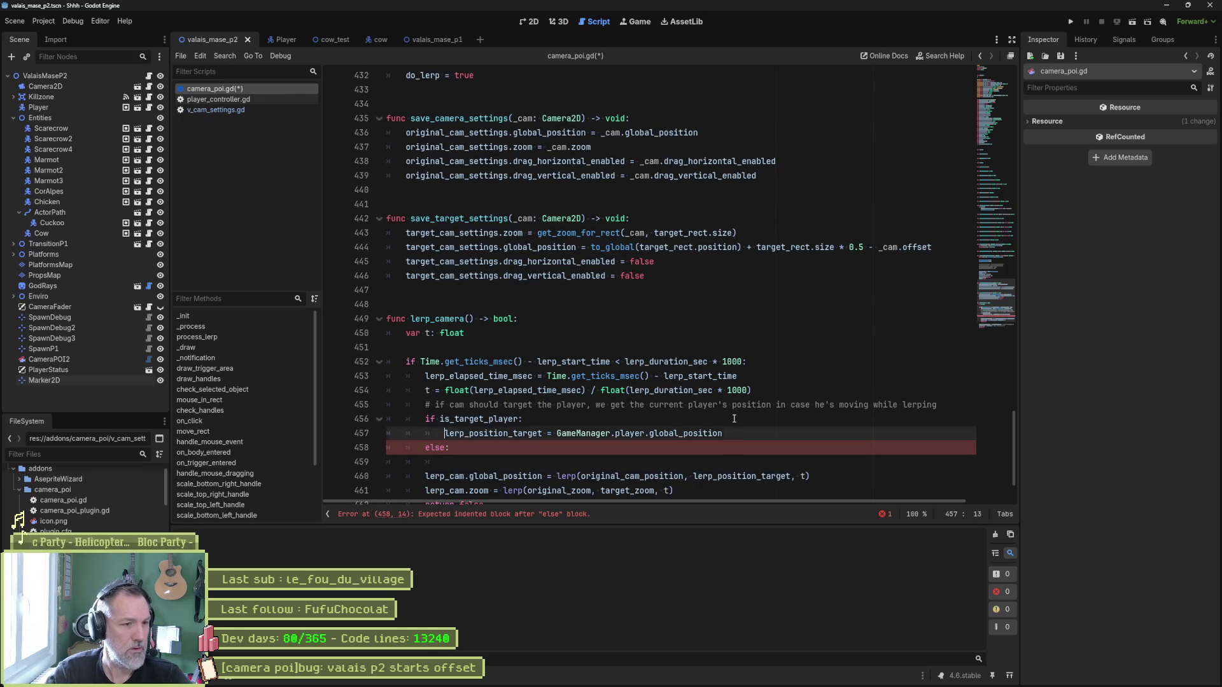
{"action": "key", "text": "ctrl+shift+Right"}
{"action": "key", "text": "ctrl+c"}
{"action": "key", "text": "Down"}
{"action": "key", "text": "Down"}
{"action": "key", "text": "ctrl+v"}
{"action": "type", "text": "="}
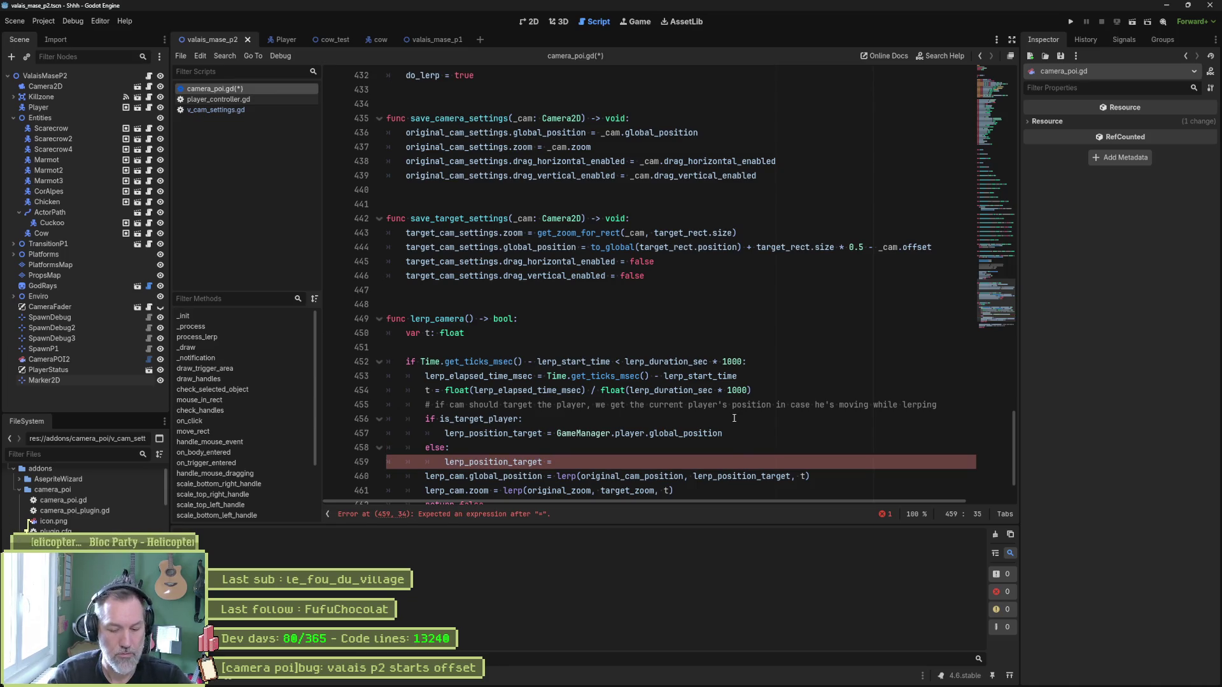
Complete the else assignment with target_cam_settings.global_position and save camera_poi.gd.
{"action": "type", "text": "target"}
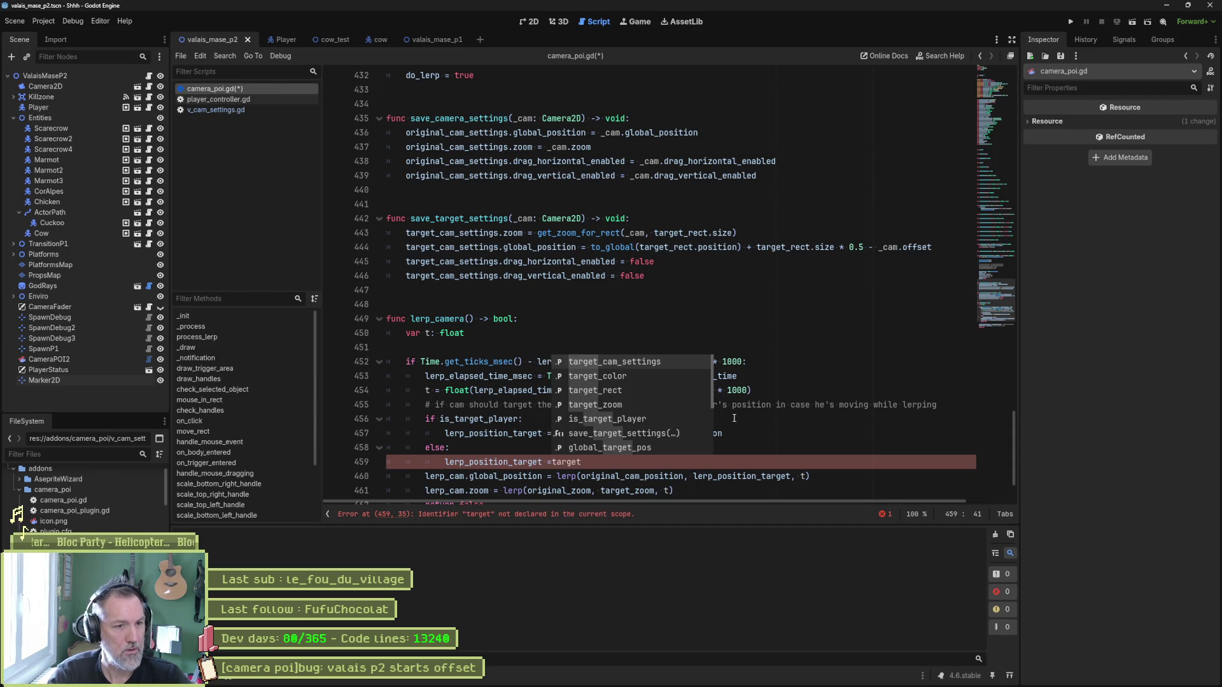
{"action": "key", "text": "Return"}
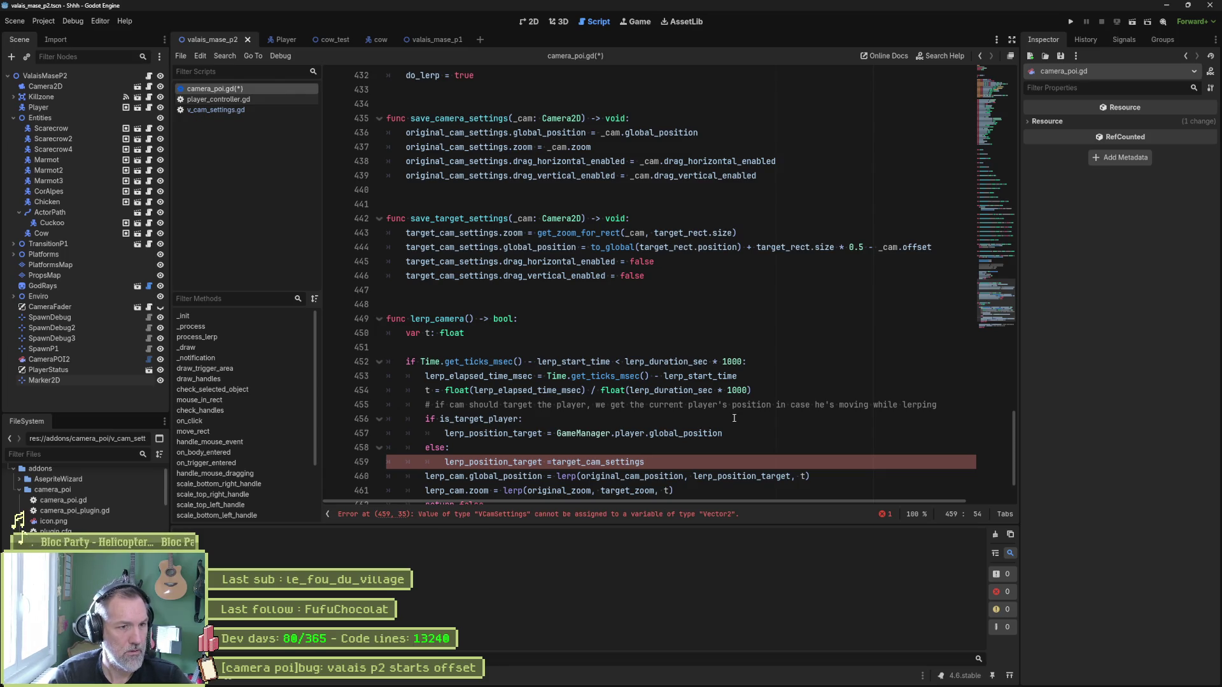
{"action": "type", "text": "."}
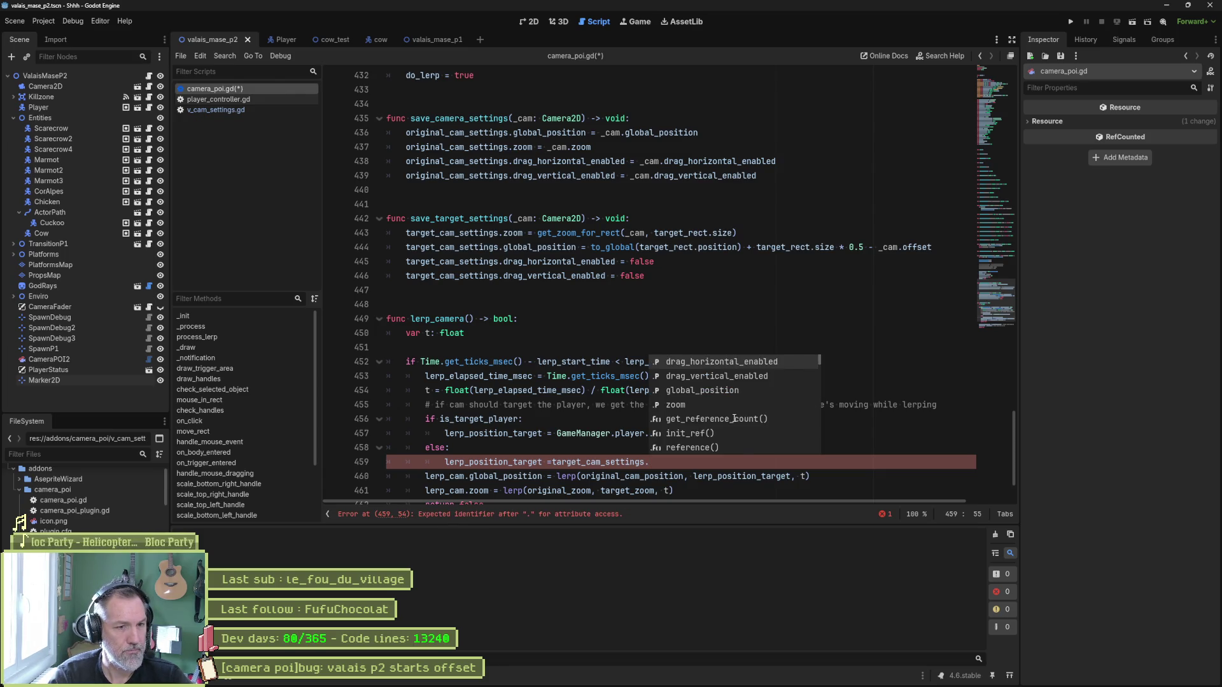
{"action": "type", "text": "glo"}
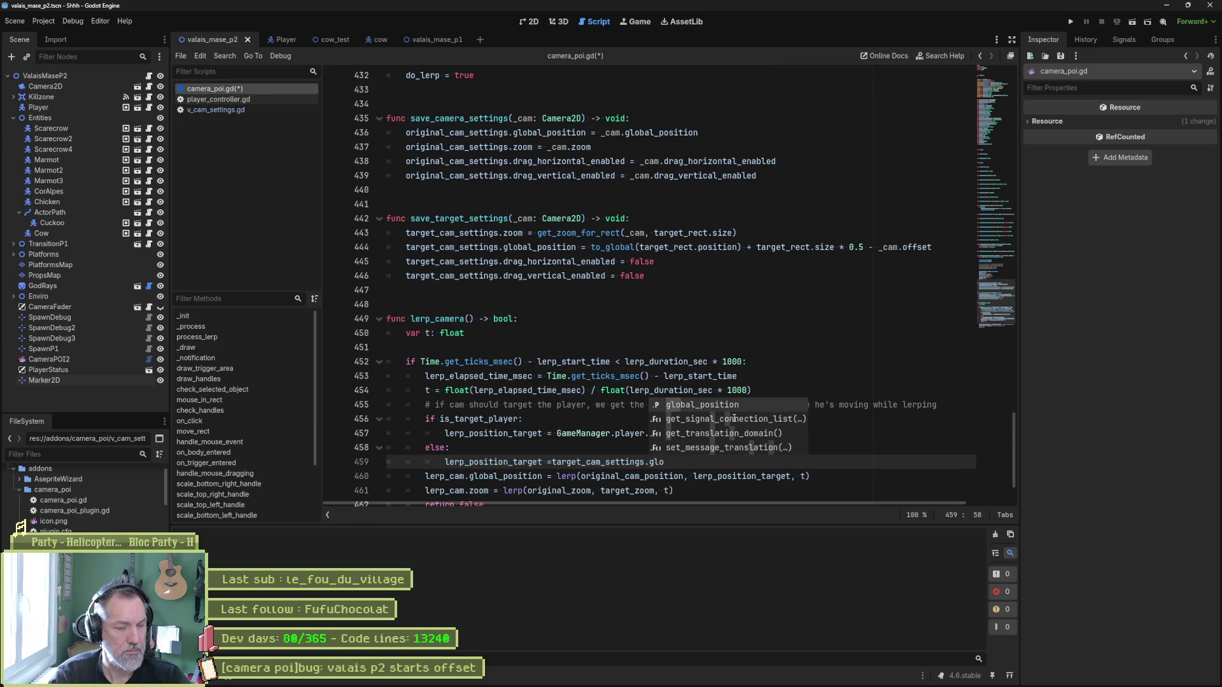
{"action": "key", "text": "Return"}
{"action": "key", "text": "ctrl+s"}
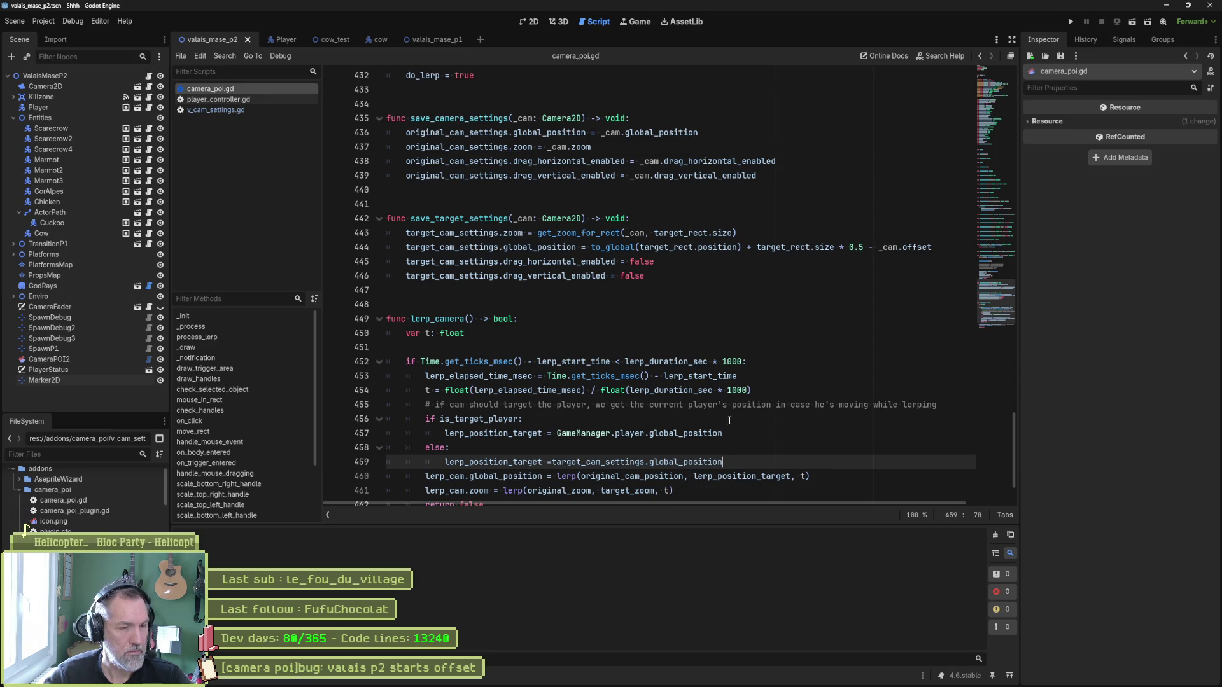
{"action": "scroll", "coordinate": [734, 416], "scroll_direction": "down", "scroll_amount": 1}
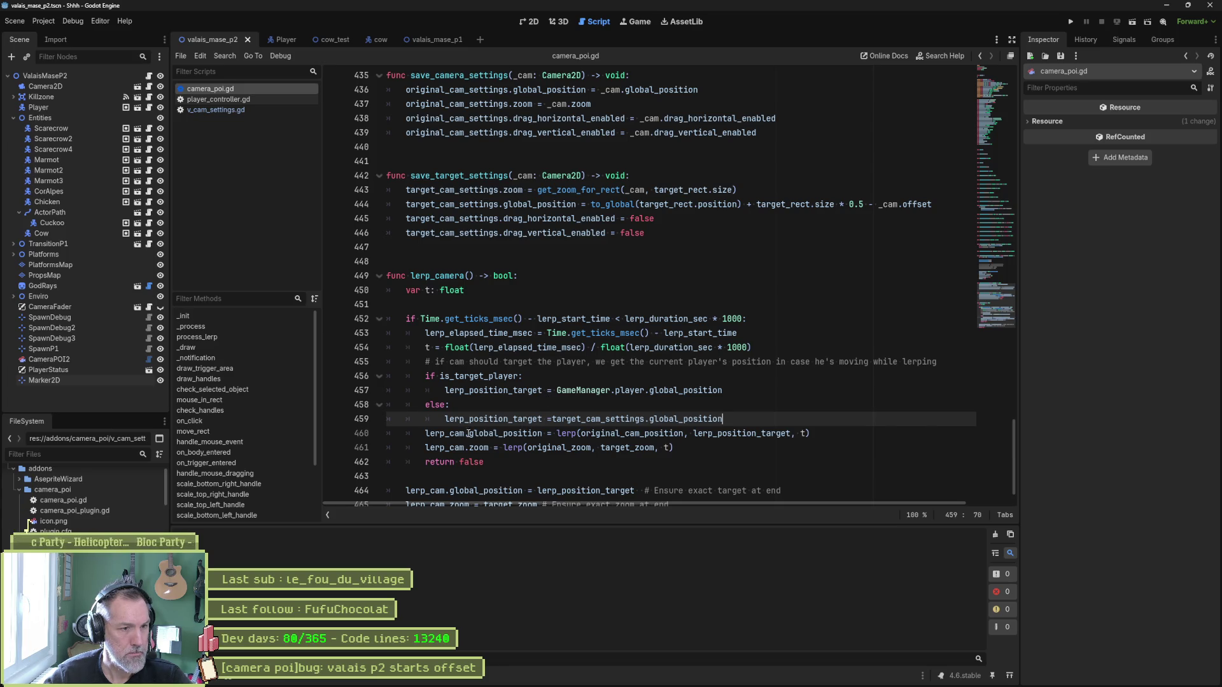
Select lerp_cam on line 460 and start a Find in Files search for it across the project.
{"action": "double_click", "coordinate": [445, 433]}
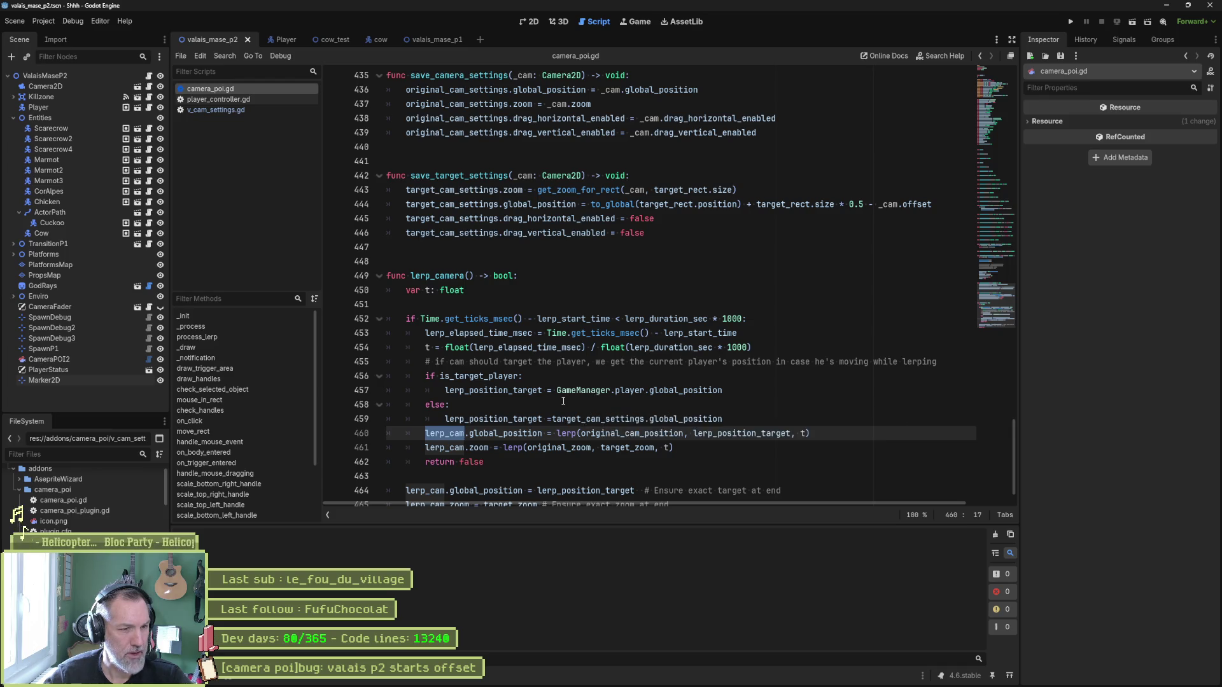
{"action": "scroll", "coordinate": [582, 466], "scroll_direction": "down", "scroll_amount": 1}
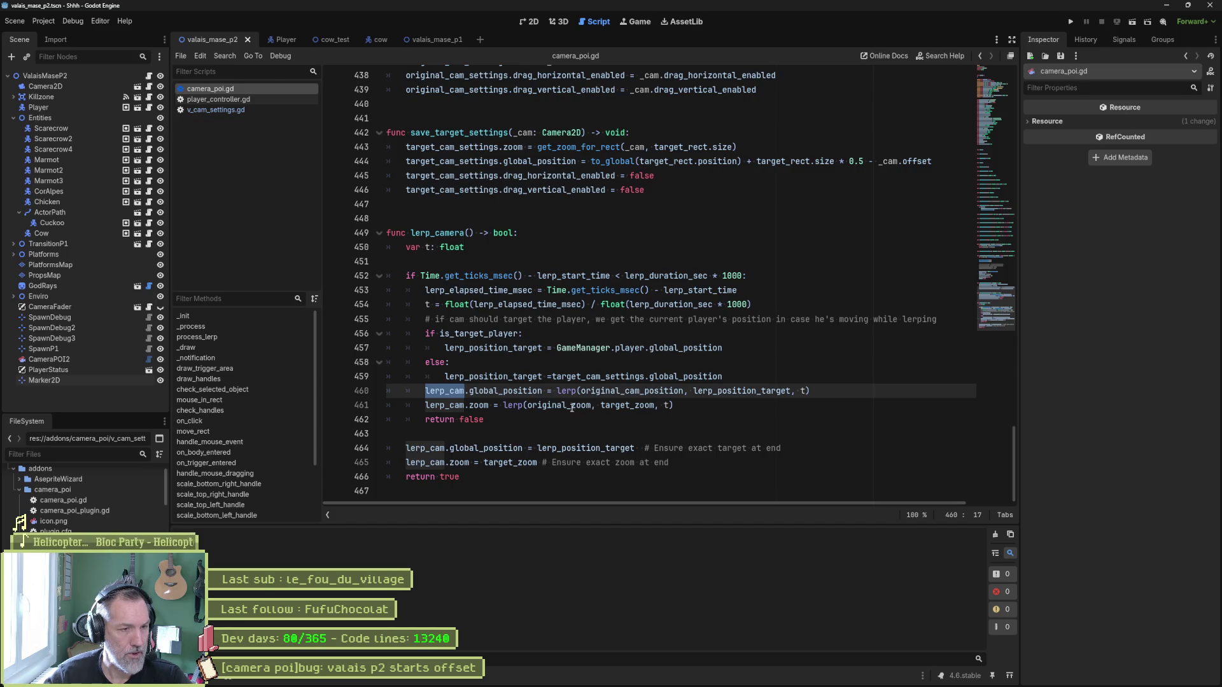
{"action": "mouse_move", "coordinate": [571, 401]}
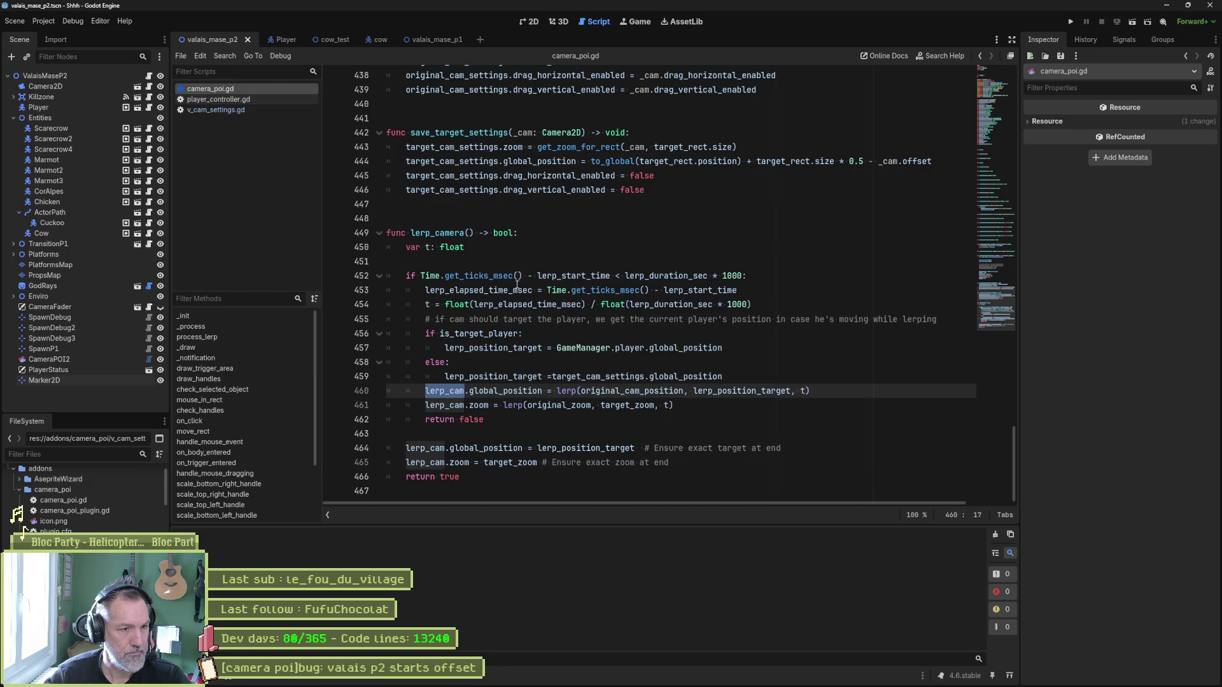
{"action": "key", "text": "ctrl+shift+f"}
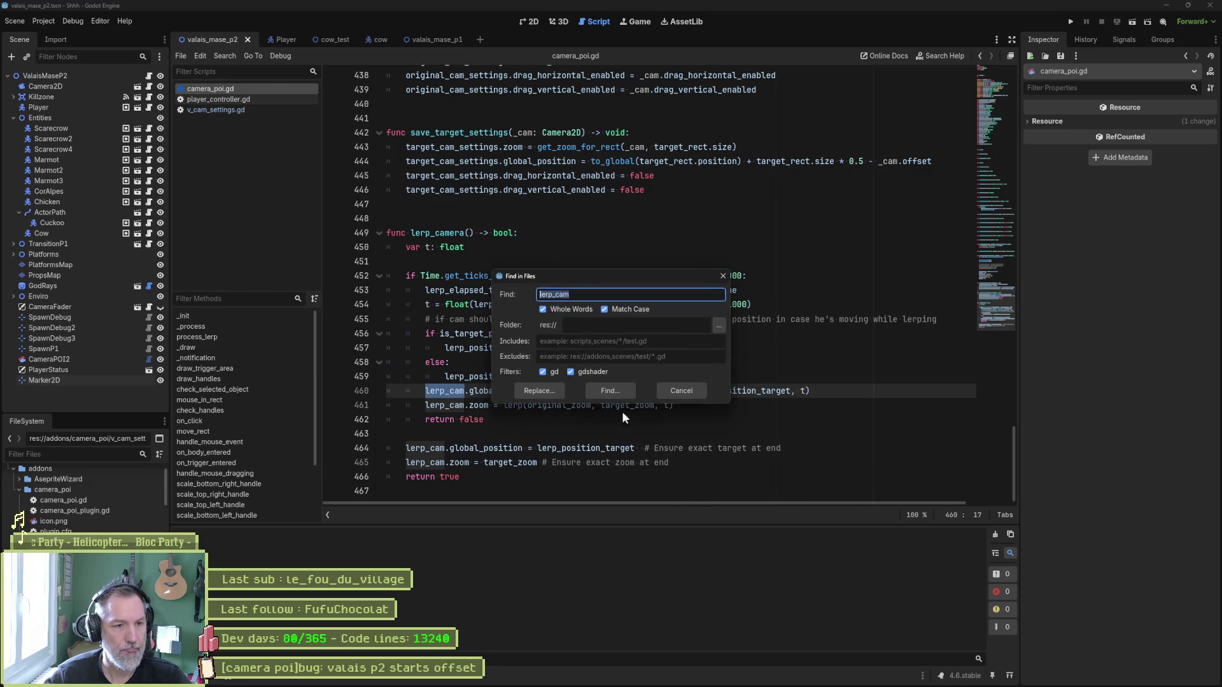
Run the lerp_cam search, go to its declaration on line 80, and delete that line.
{"action": "key", "text": "Return"}
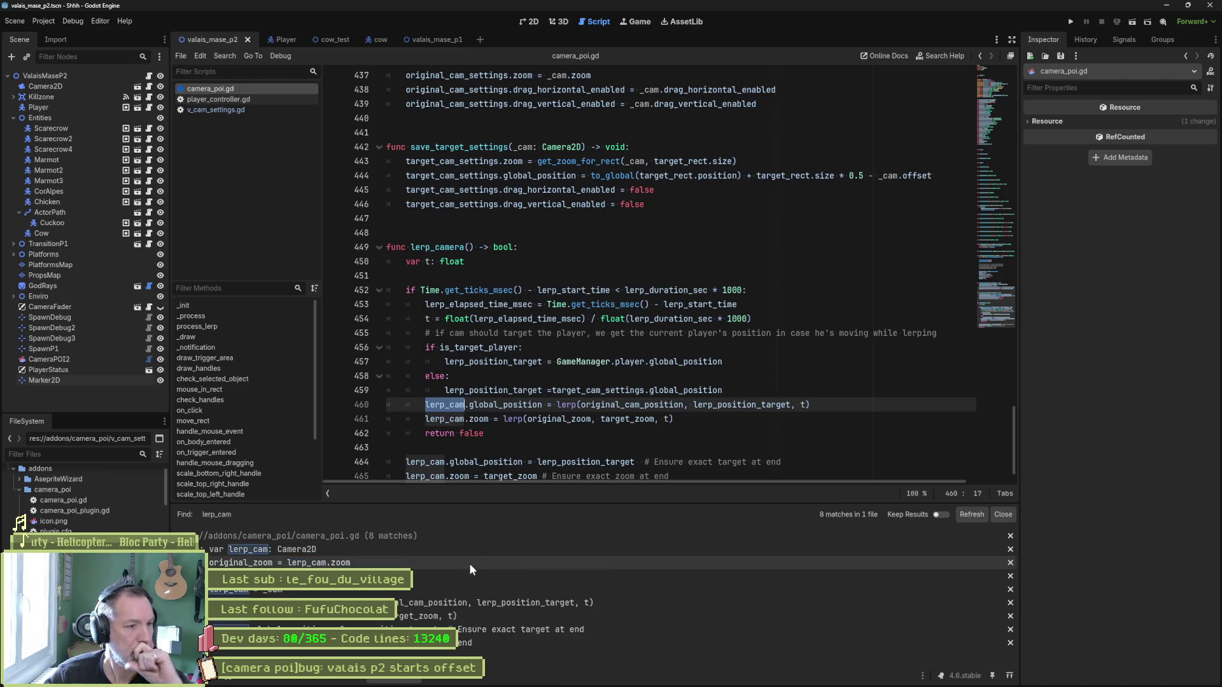
{"action": "left_click", "coordinate": [357, 551]}
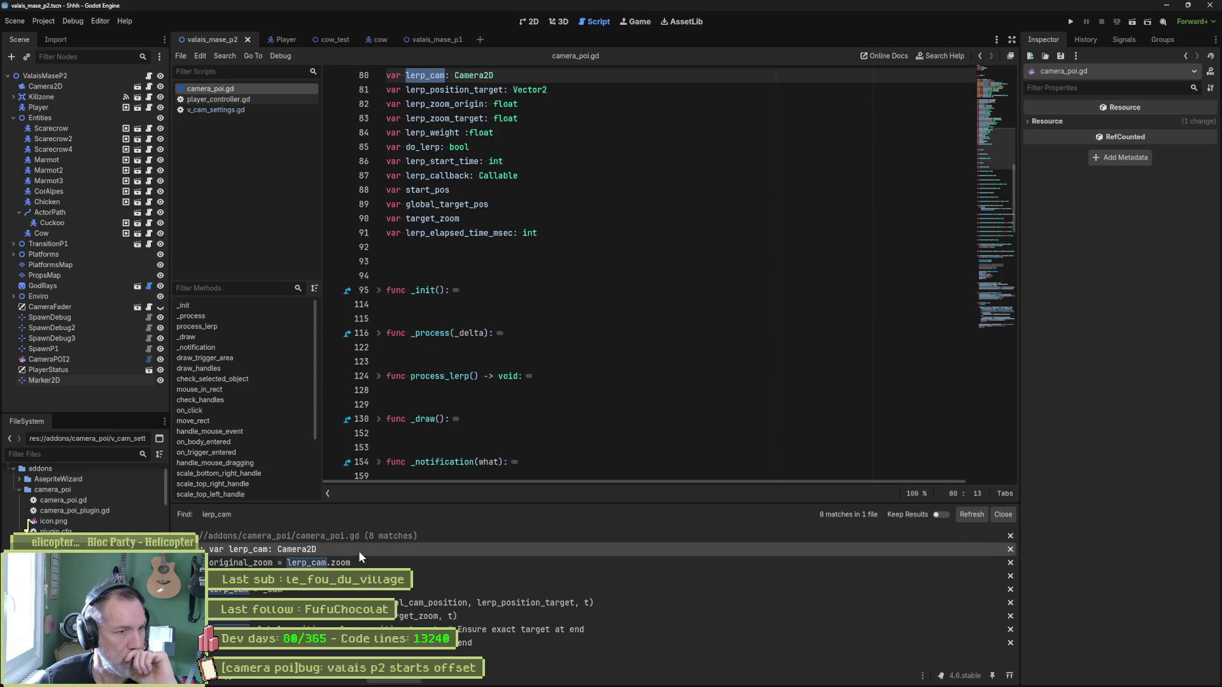
{"action": "key", "text": "End"}
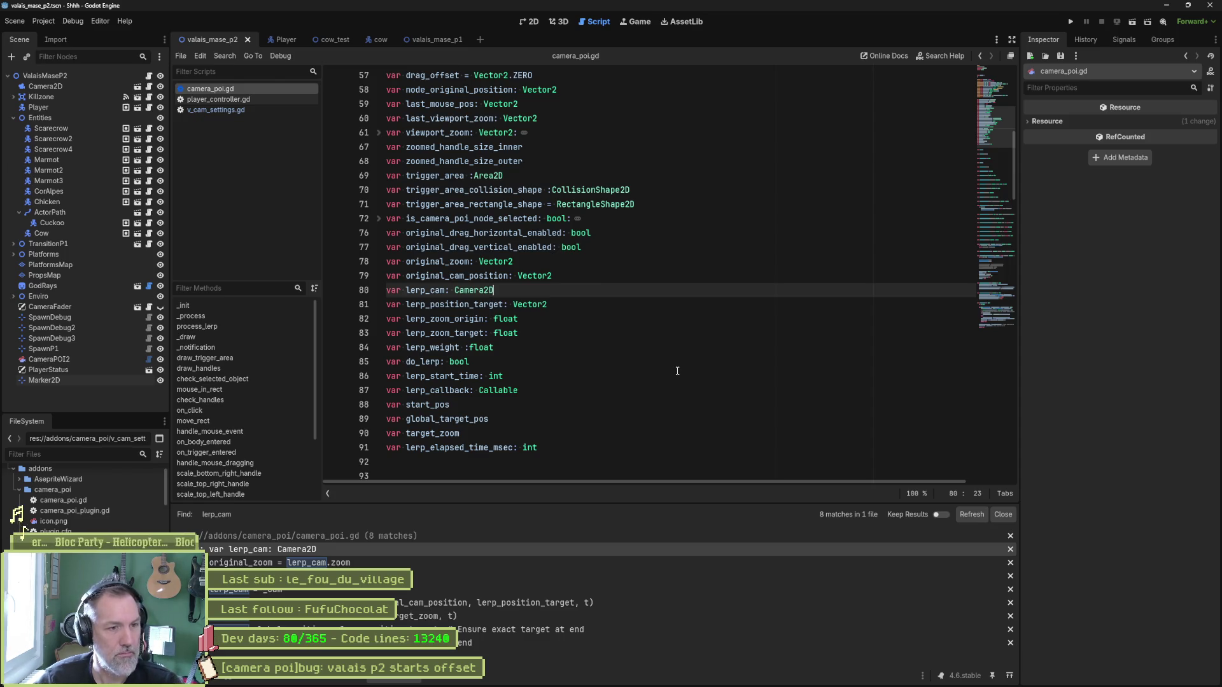
{"action": "key", "text": "ctrl+shift+k"}
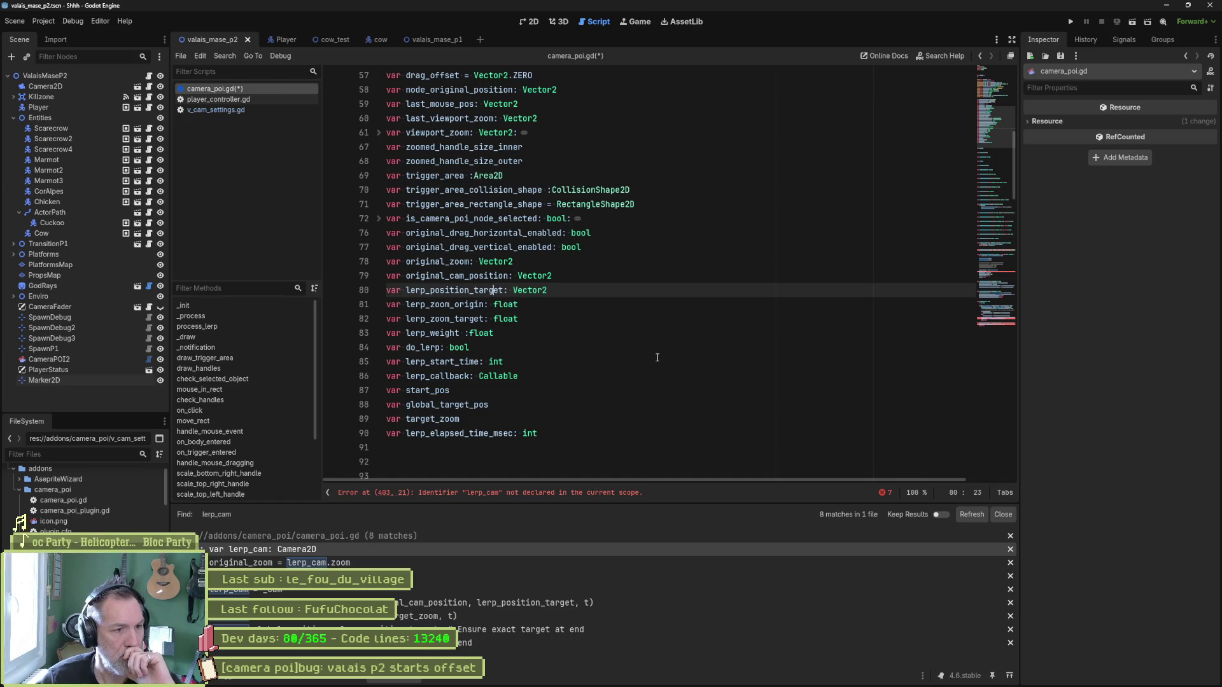
Comment out the old lerp_cam setup on lines 399–410 in lerp_camera_to_player.
{"action": "left_click", "coordinate": [556, 489]}
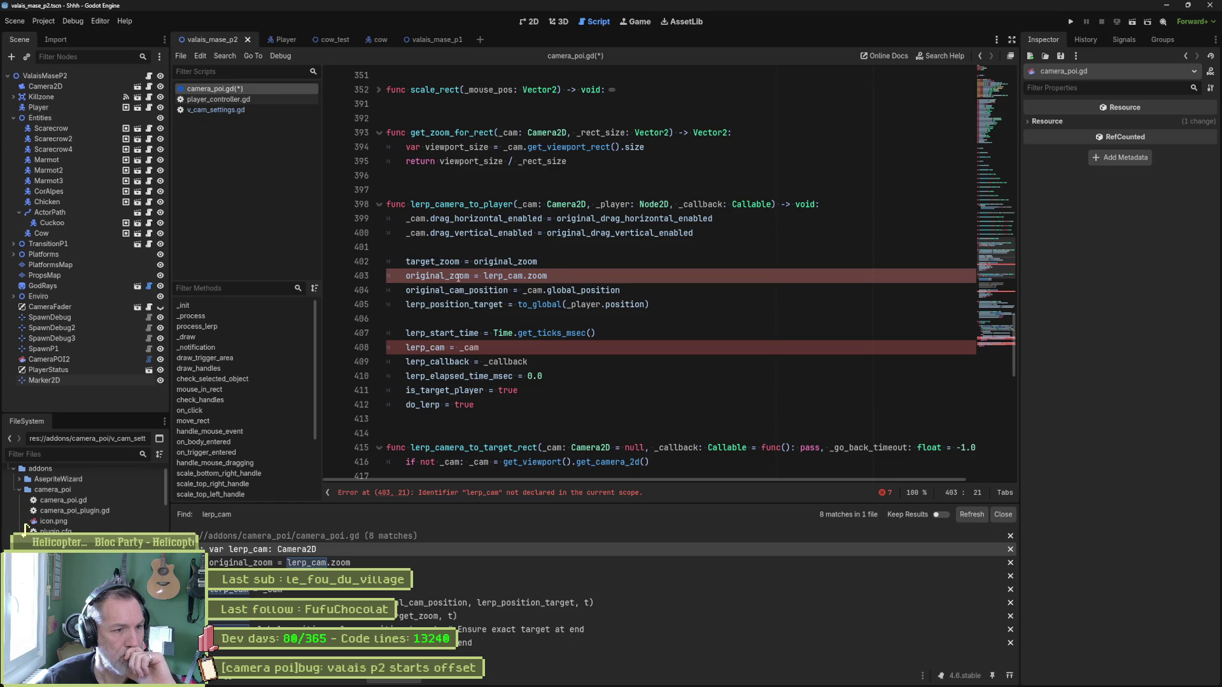
{"action": "left_click_drag", "start_coordinate": [470, 218], "coordinate": [474, 372]}
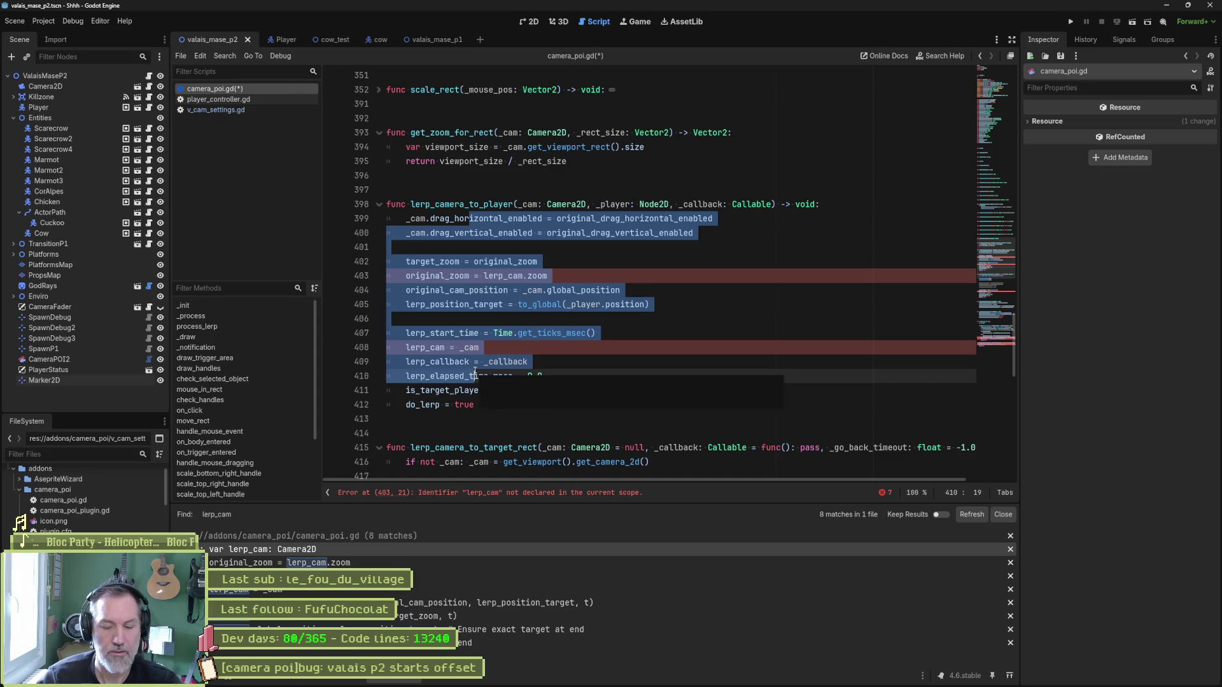
{"action": "key", "text": "ctrl+k"}
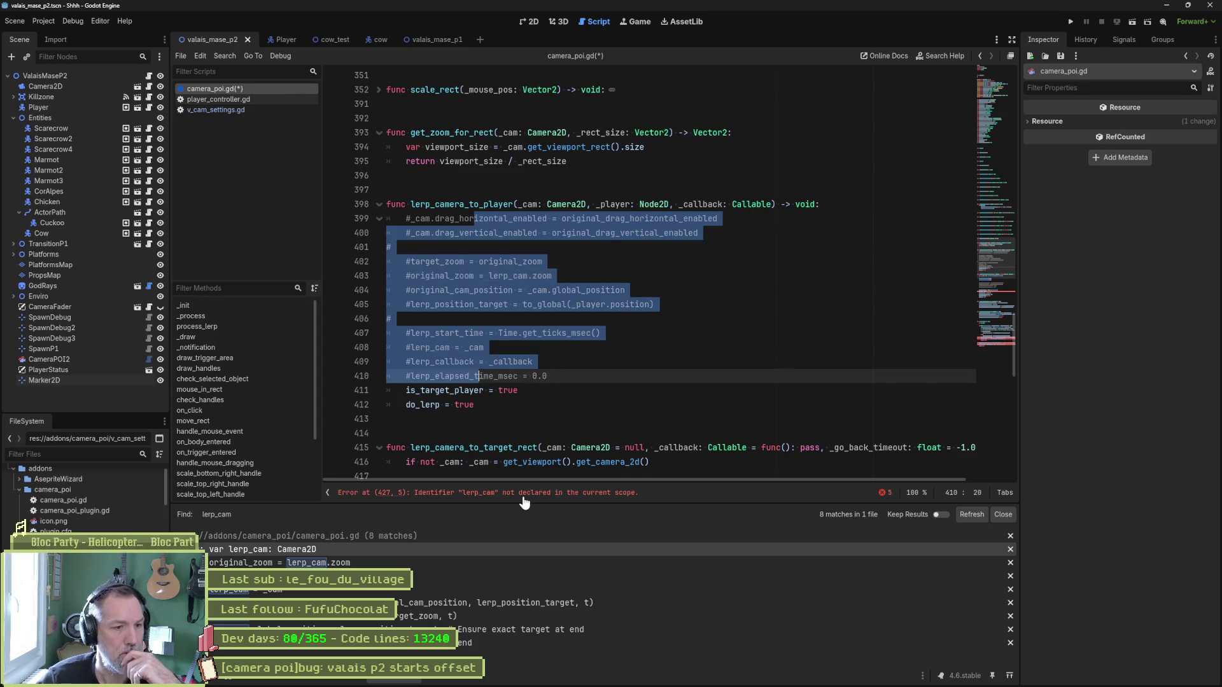
Comment out the lerp_cam = _cam assignment on line 427 in lerp_camera_to_target_rect.
{"action": "left_click", "coordinate": [523, 494]}
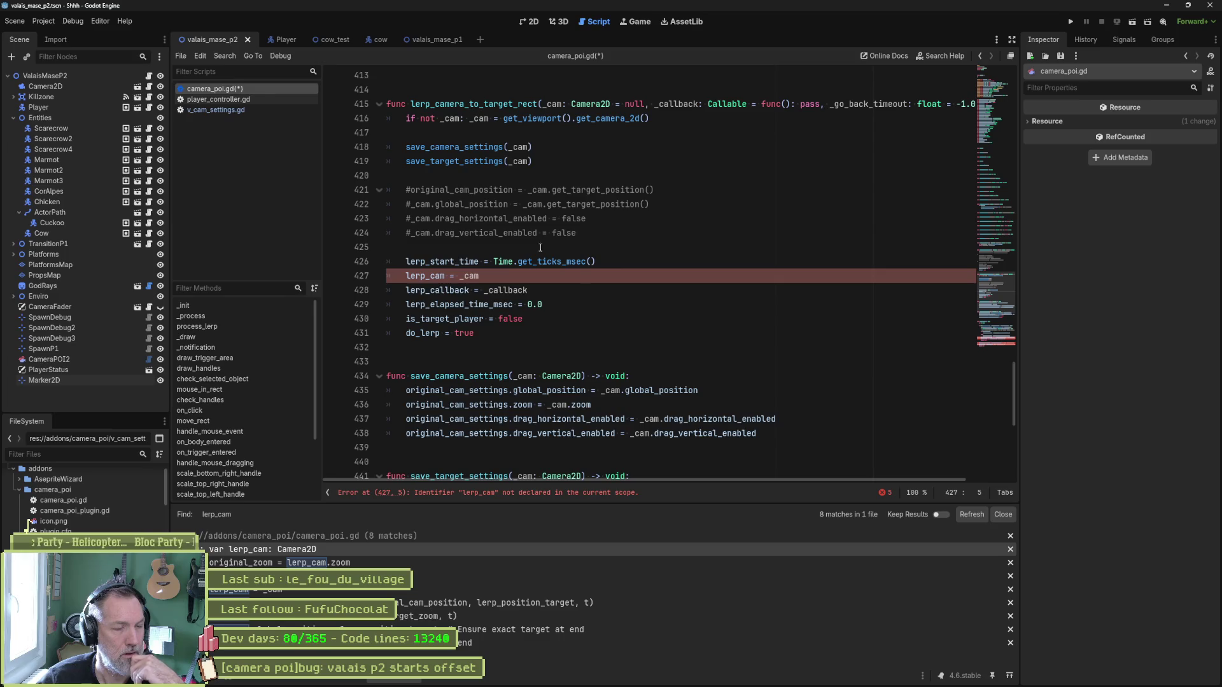
{"action": "double_click", "coordinate": [474, 104]}
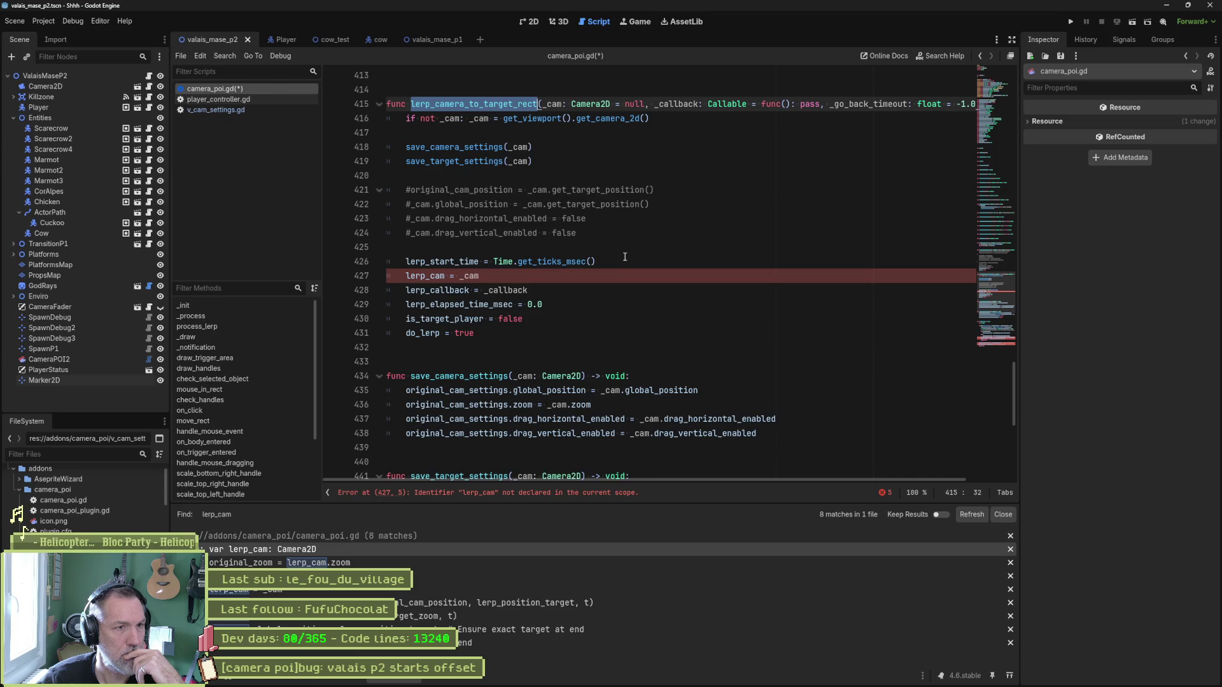
{"action": "left_click", "coordinate": [405, 277]}
{"action": "type", "text": "#"}
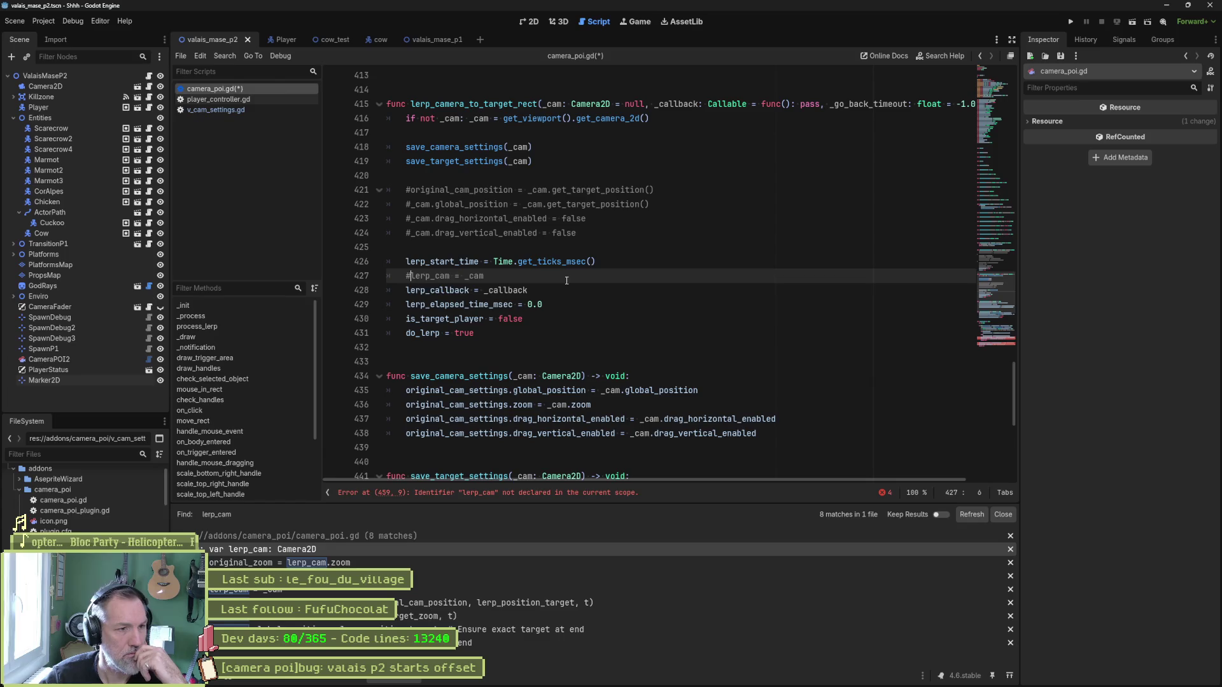
{"action": "left_click", "coordinate": [556, 493]}
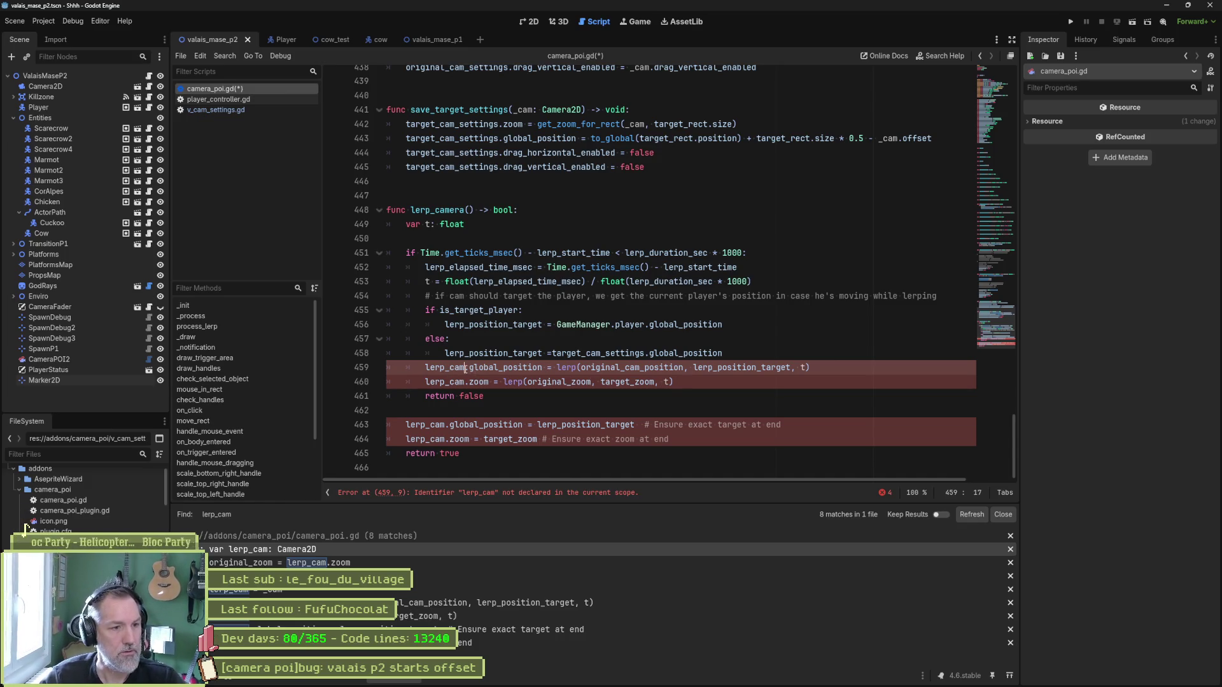
Search all project scripts for lerp_camera, listing its two matches.
{"action": "key", "text": "ctrl+shift+Right"}
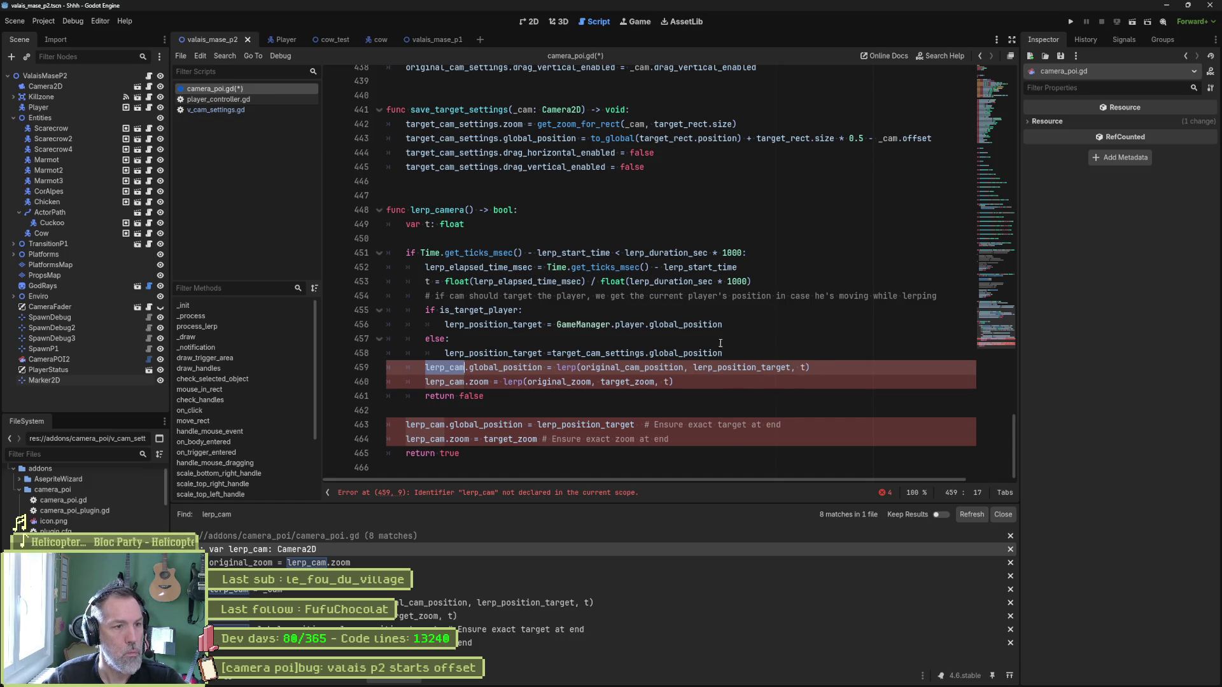
{"action": "key", "text": "shift+F3"}
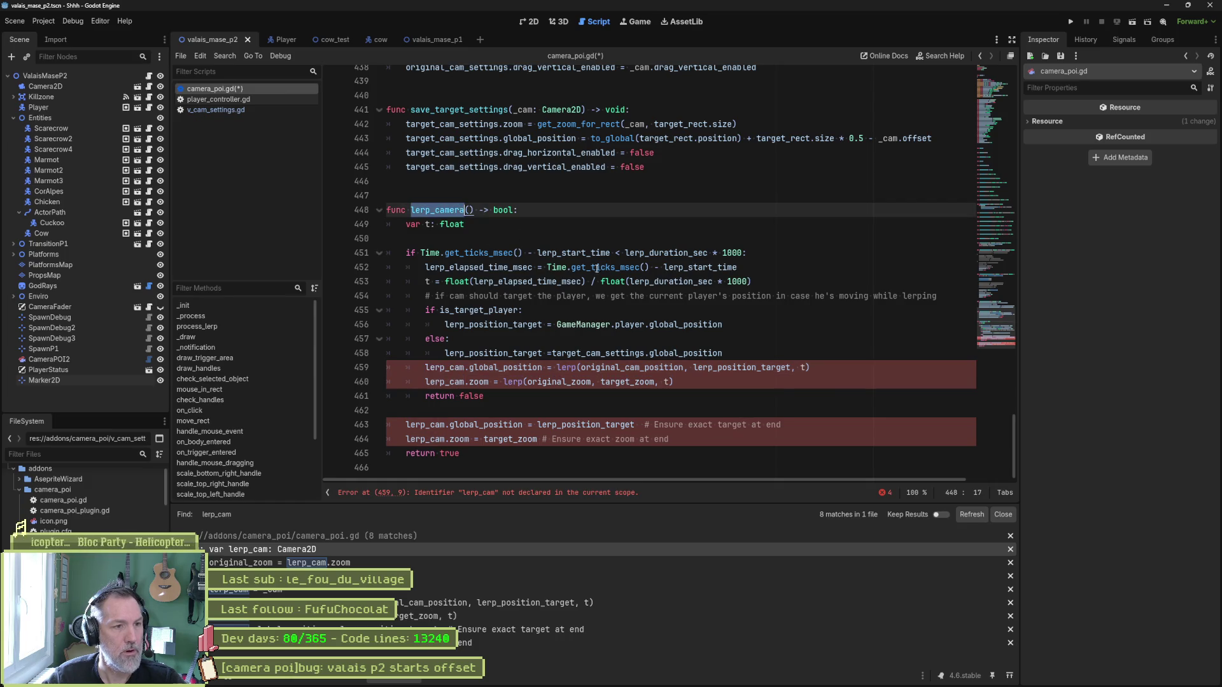
{"action": "scroll", "coordinate": [633, 307], "scroll_direction": "up", "scroll_amount": 5}
{"action": "key", "text": "ctrl+shift+f"}
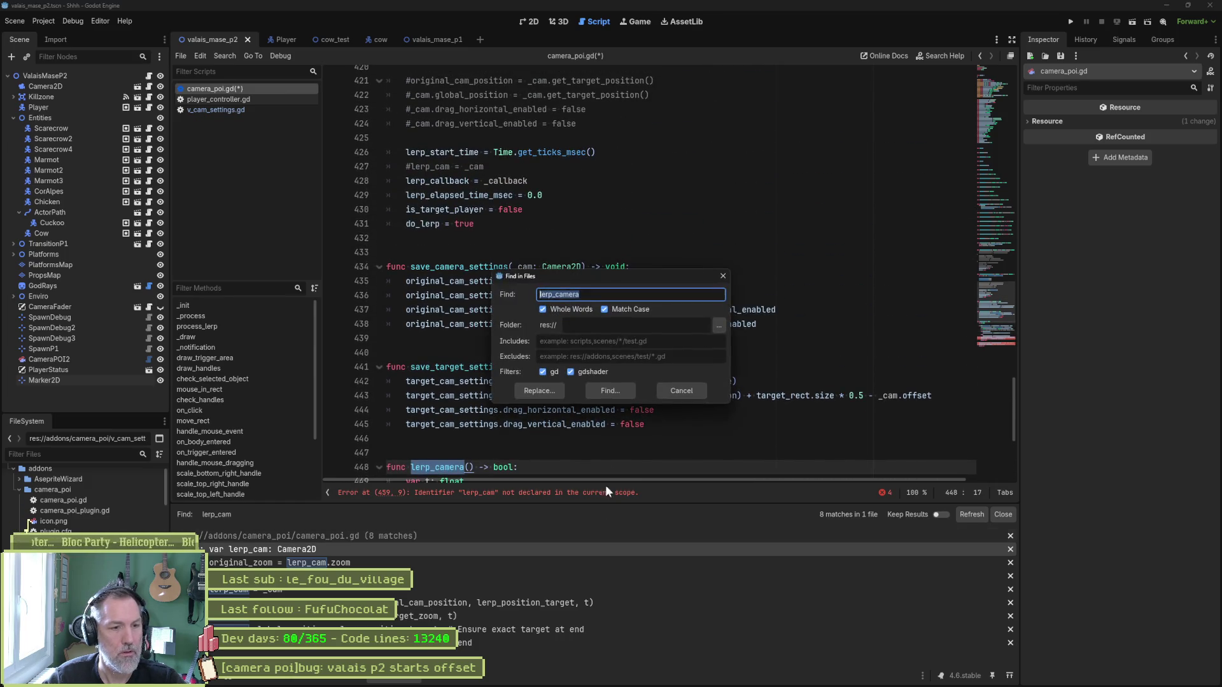
{"action": "key", "text": "Return"}
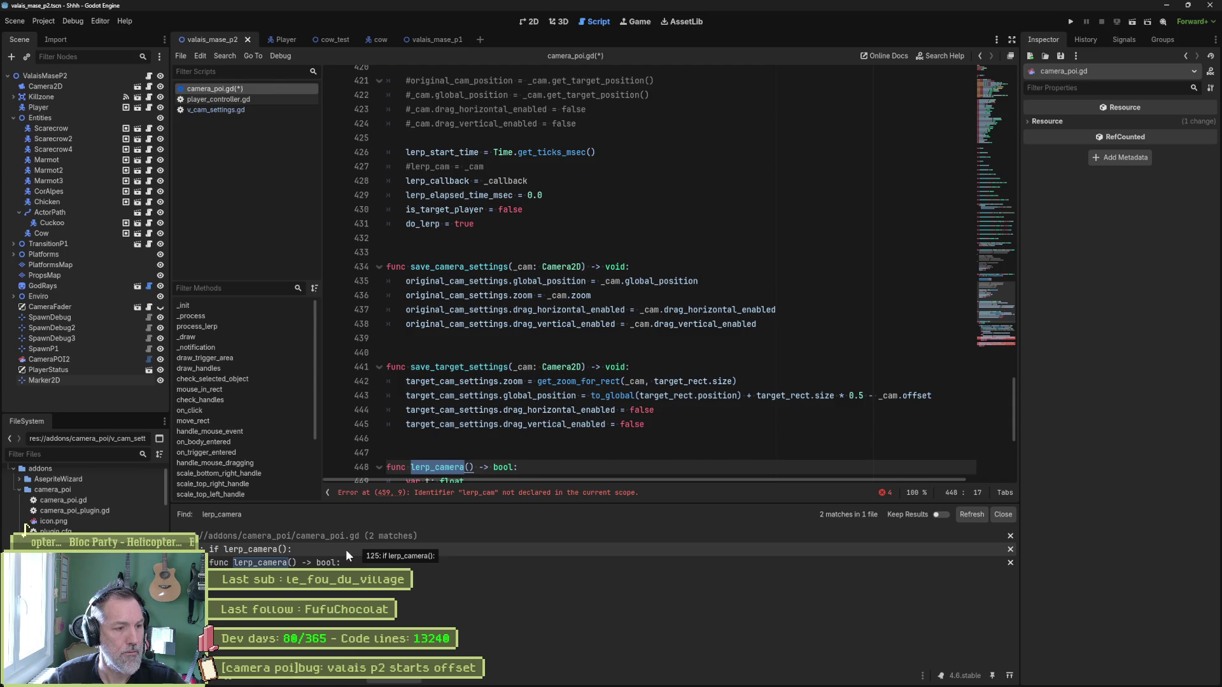
Select do_lerp on line 431 and scroll up to the script's variable declarations.
{"action": "left_click", "coordinate": [420, 225]}
{"action": "double_click", "coordinate": [420, 225]}
{"action": "scroll", "coordinate": [552, 250], "scroll_direction": "up", "scroll_amount": 3}
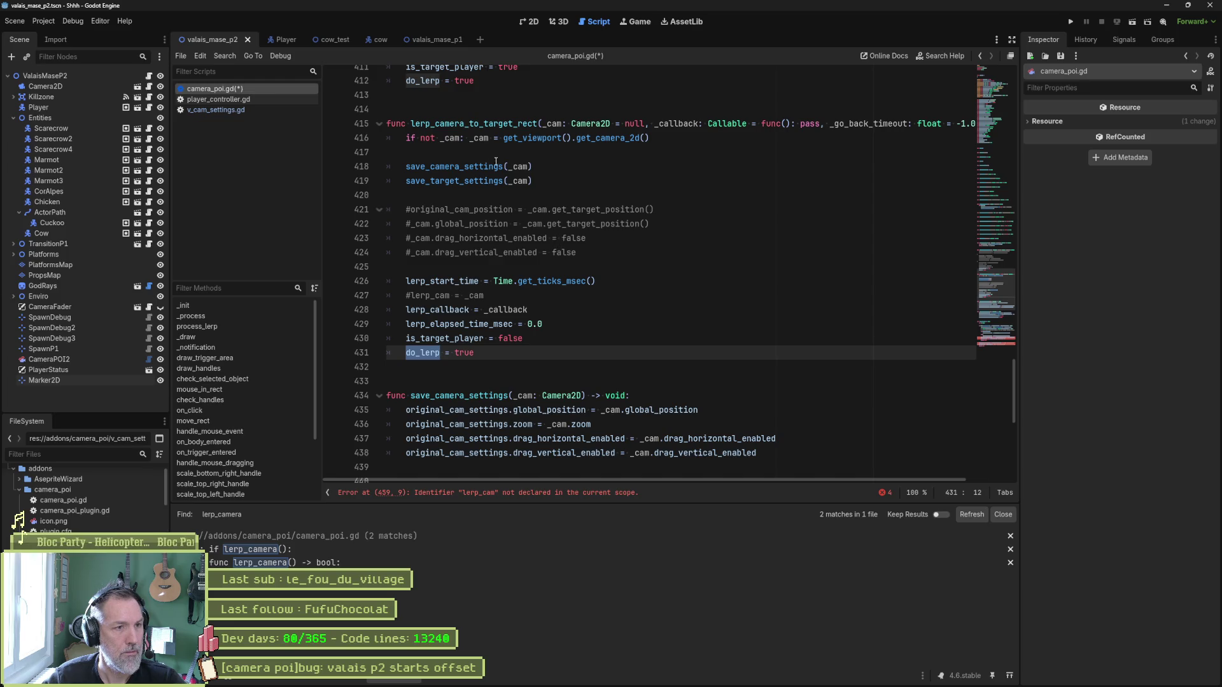
{"action": "mouse_move", "coordinate": [442, 140]}
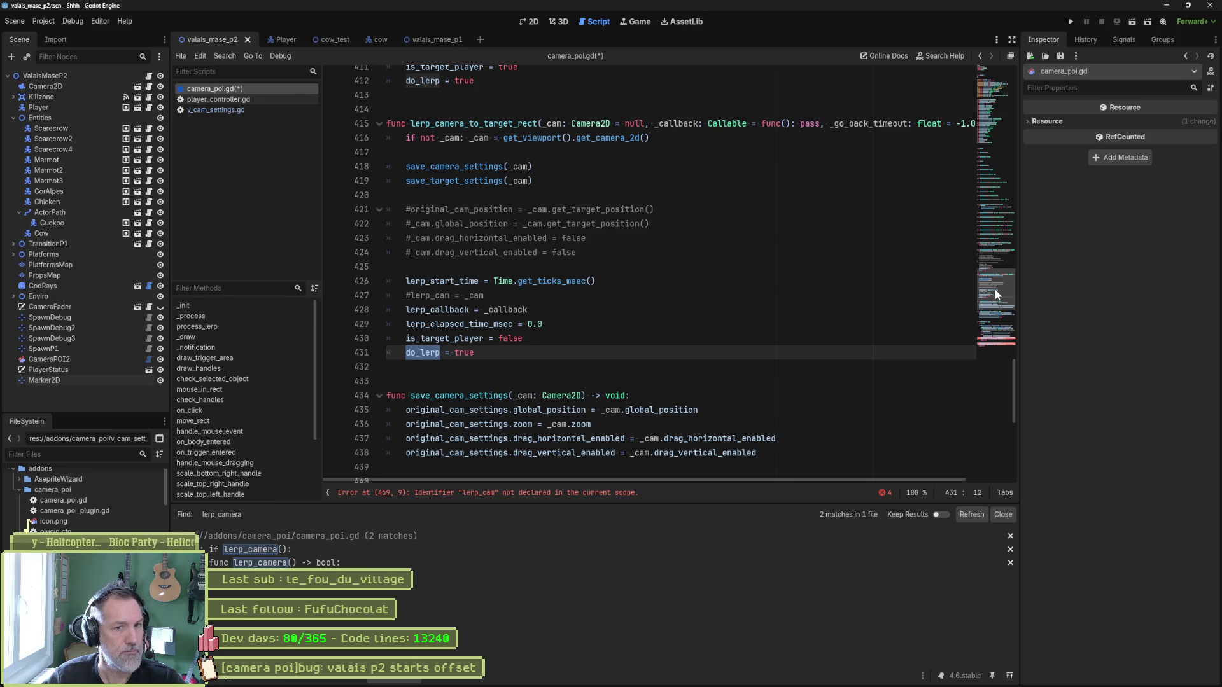
{"action": "left_click_drag", "start_coordinate": [994, 288], "coordinate": [987, 70]}
{"action": "scroll", "coordinate": [434, 275], "scroll_direction": "down", "scroll_amount": 15}
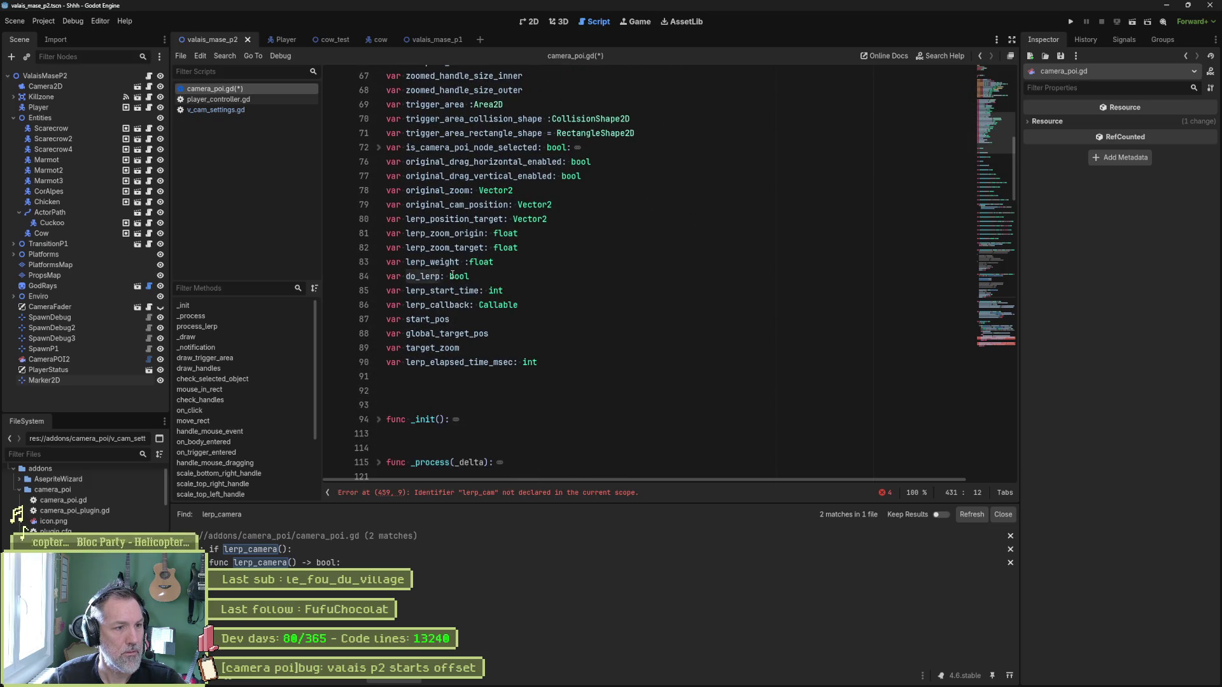
{"action": "scroll", "coordinate": [556, 275], "scroll_direction": "up", "scroll_amount": 5}
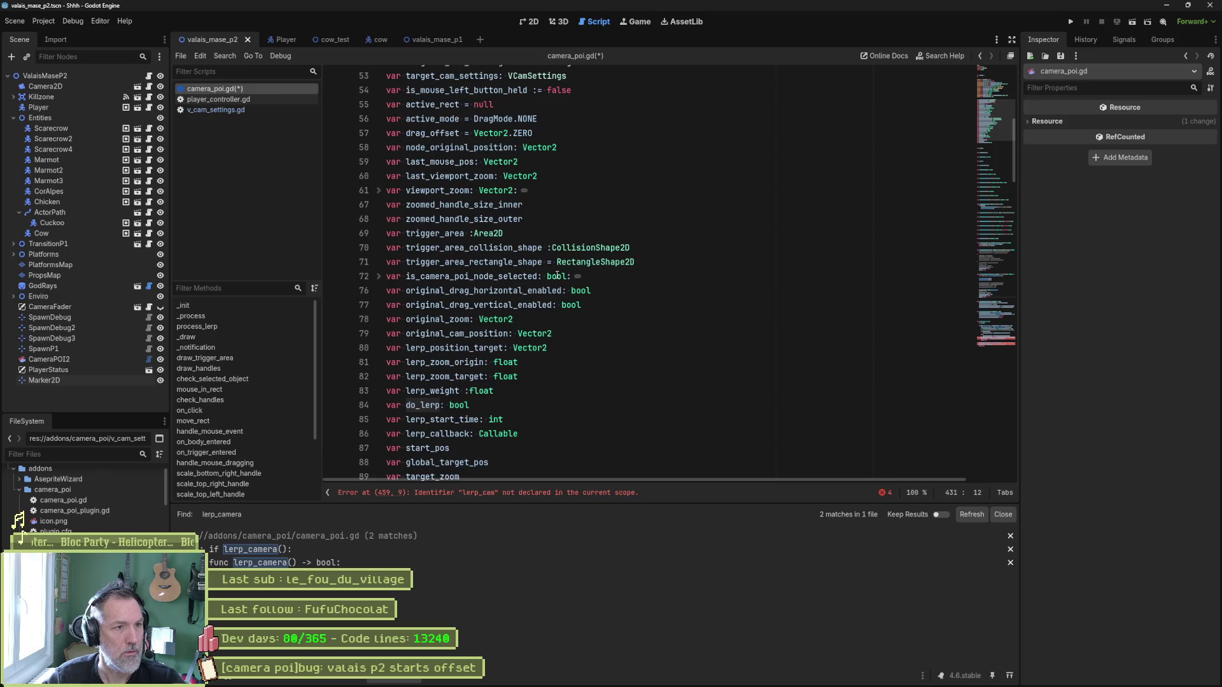
Declare var cam: Camera2D on a new line 52, just above original_cam_settings.
{"action": "left_click", "coordinate": [496, 135]}
{"action": "key", "text": "Return"}
{"action": "type", "text": "var "}
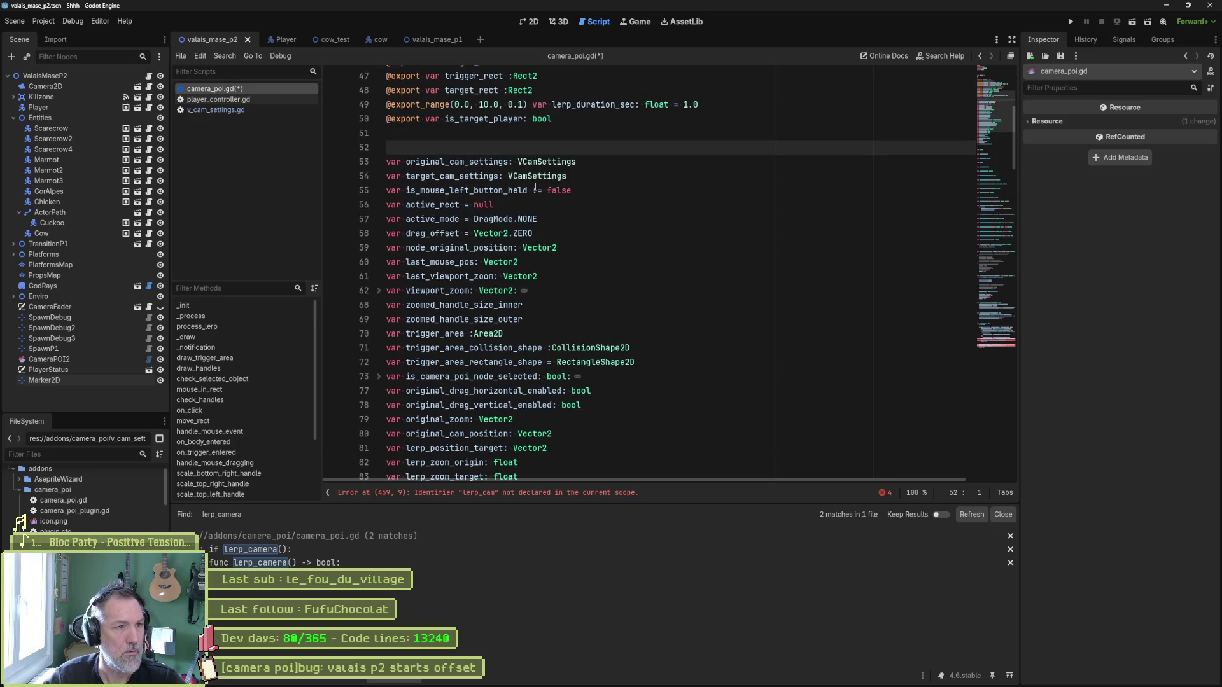
{"action": "type", "text": "c"}
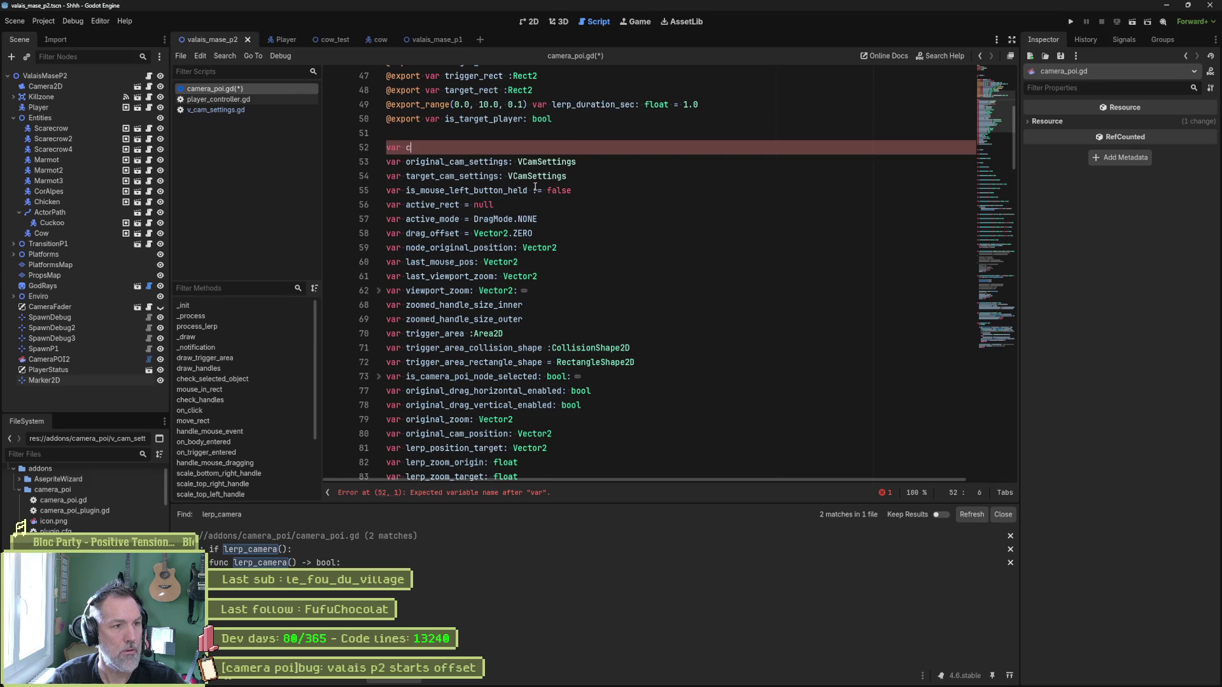
{"action": "type", "text": "am: Camera2"}
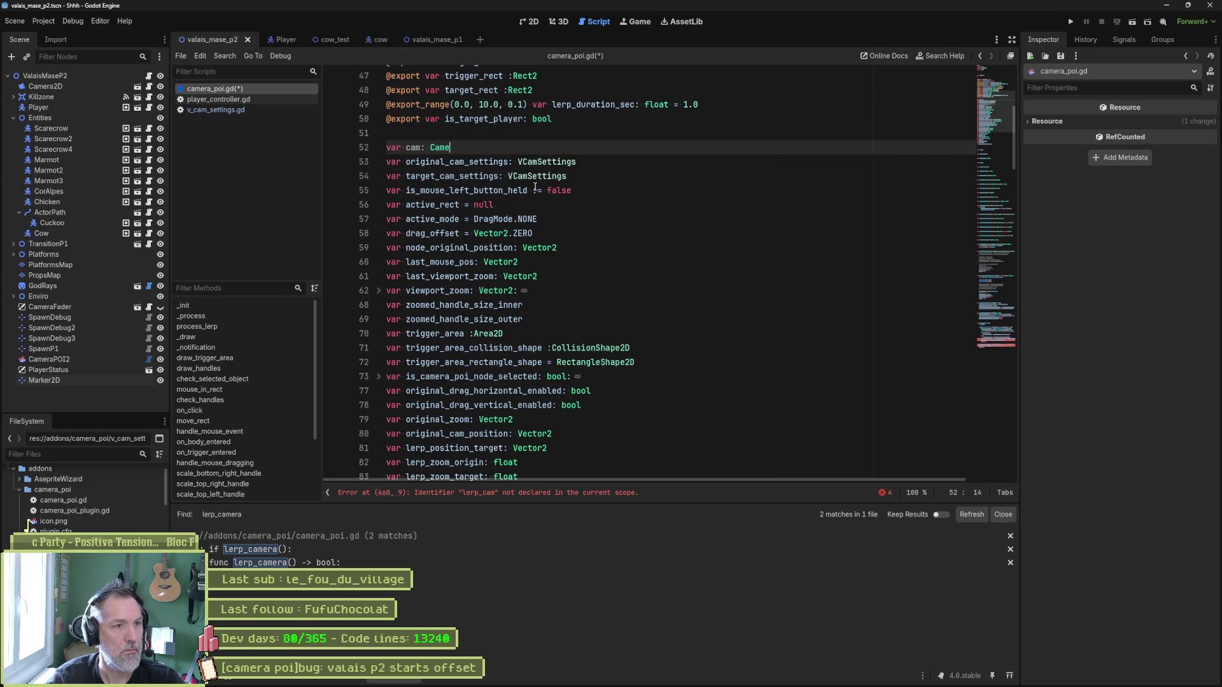
{"action": "key", "text": "Return"}
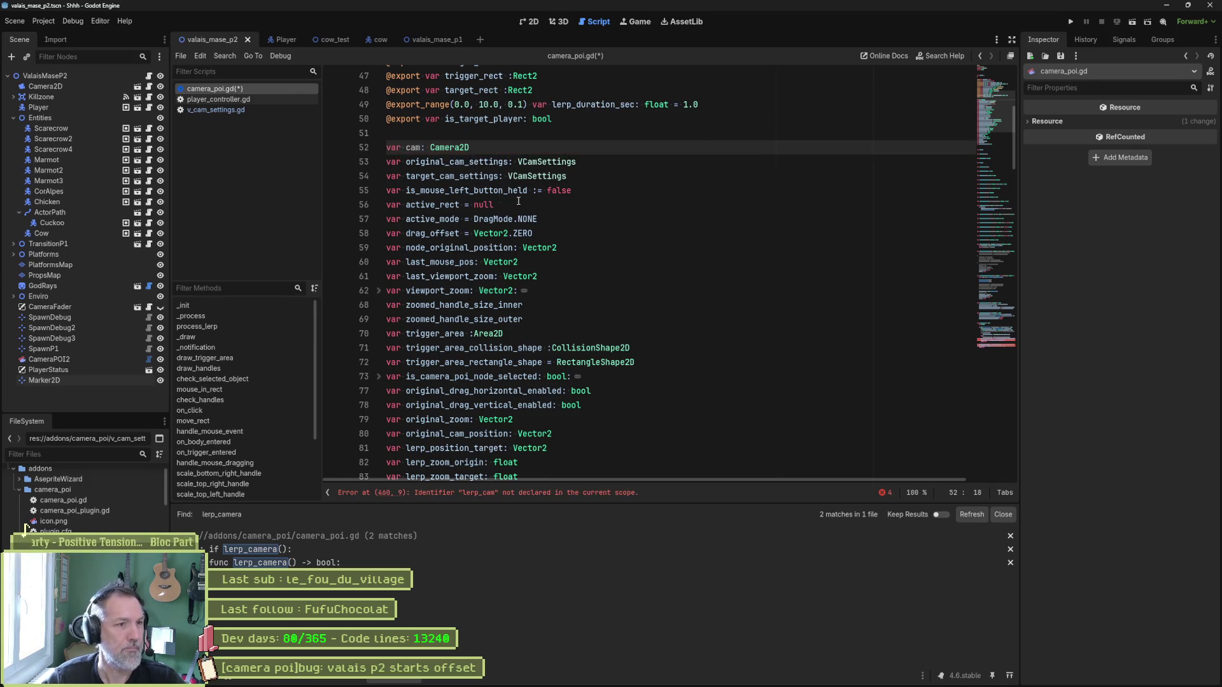
{"action": "double_click", "coordinate": [413, 147]}
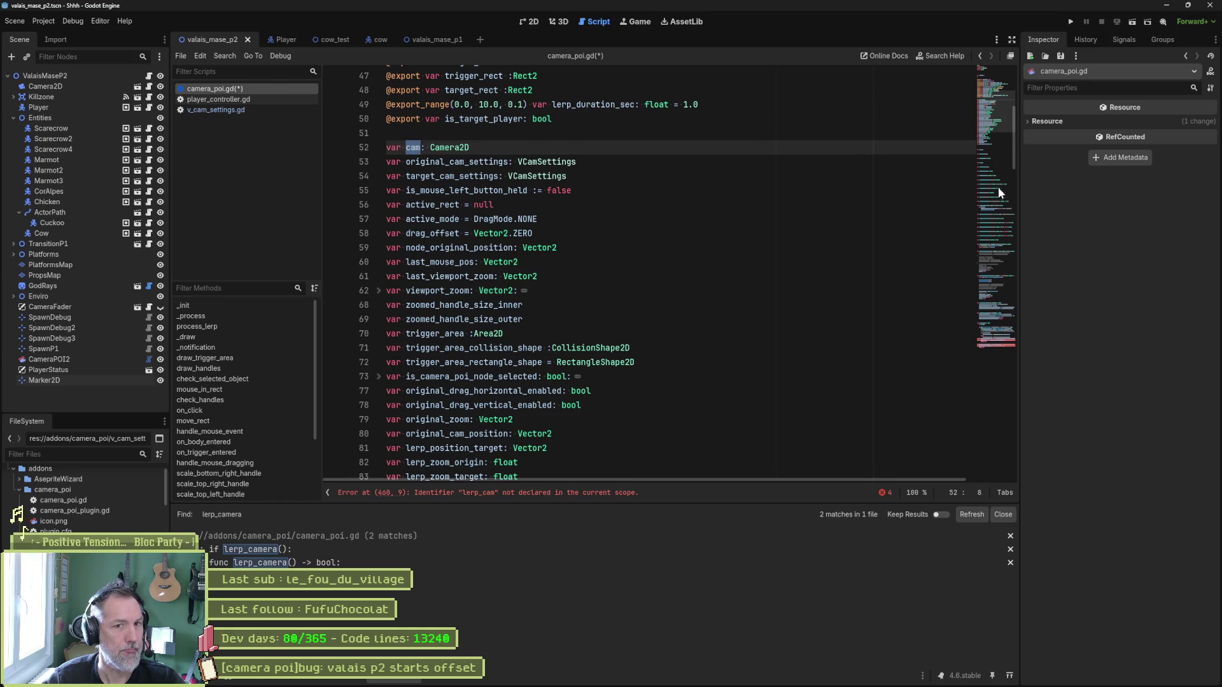
{"action": "left_click", "coordinate": [252, 440]}
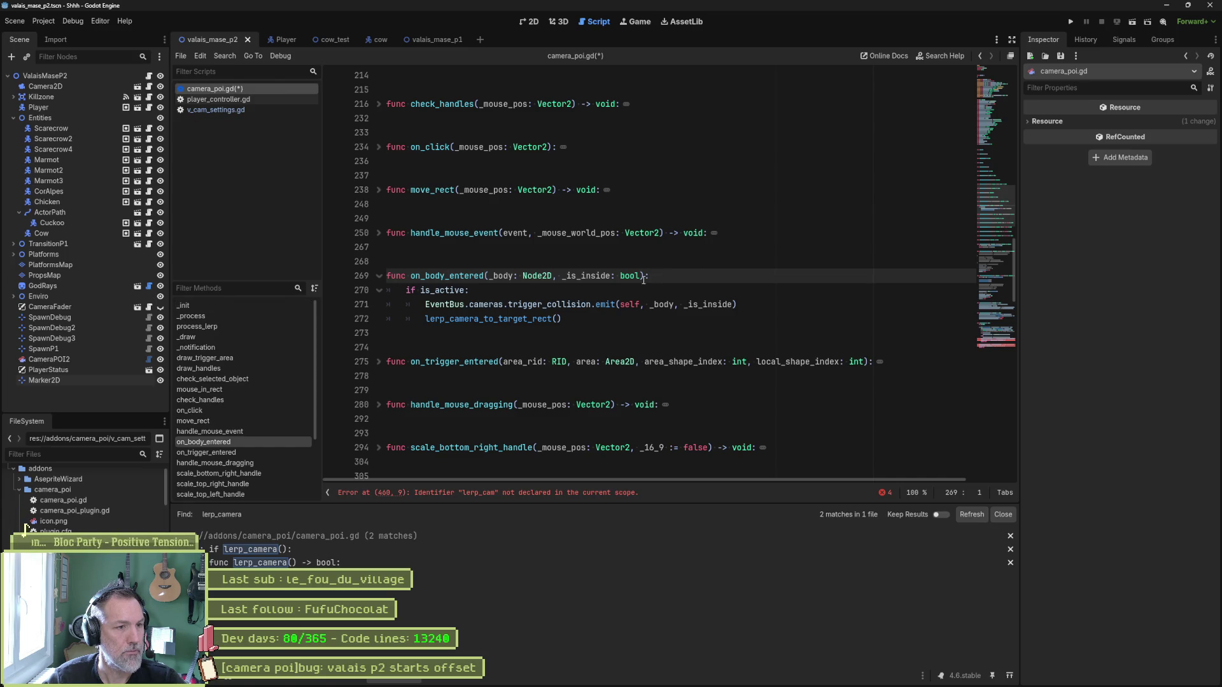
In lerp_camera_to_target_rect, change _cam to cam on lines 417–420 and save.
{"action": "left_click", "coordinate": [495, 316], "text": "ctrl"}
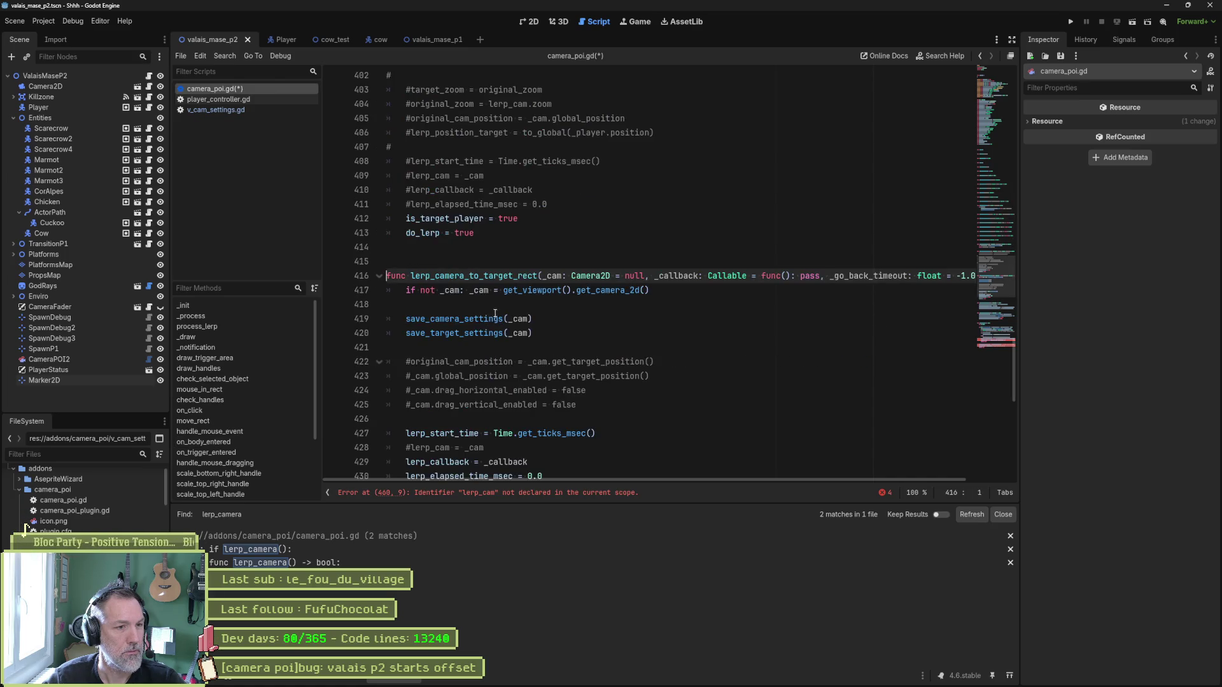
{"action": "left_click", "coordinate": [444, 290]}
{"action": "key", "text": "BackSpace"}
{"action": "key", "text": "Right"}
{"action": "key", "text": "Right"}
{"action": "key", "text": "Delete"}
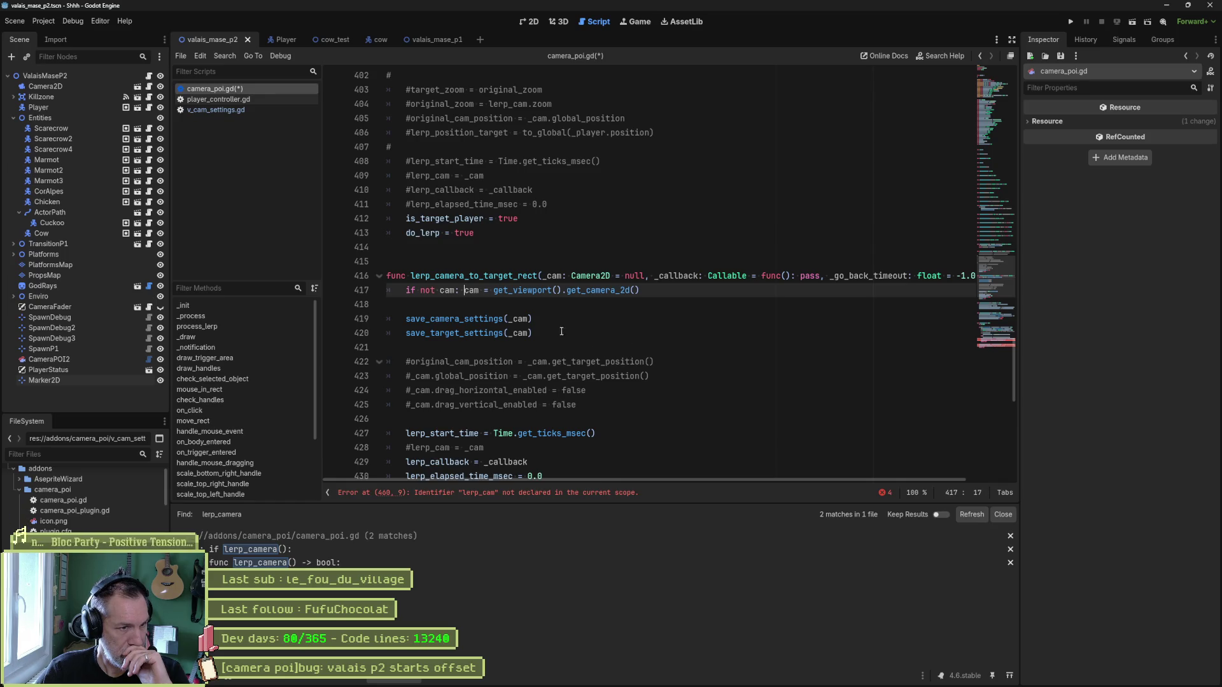
{"action": "left_click", "coordinate": [513, 318]}
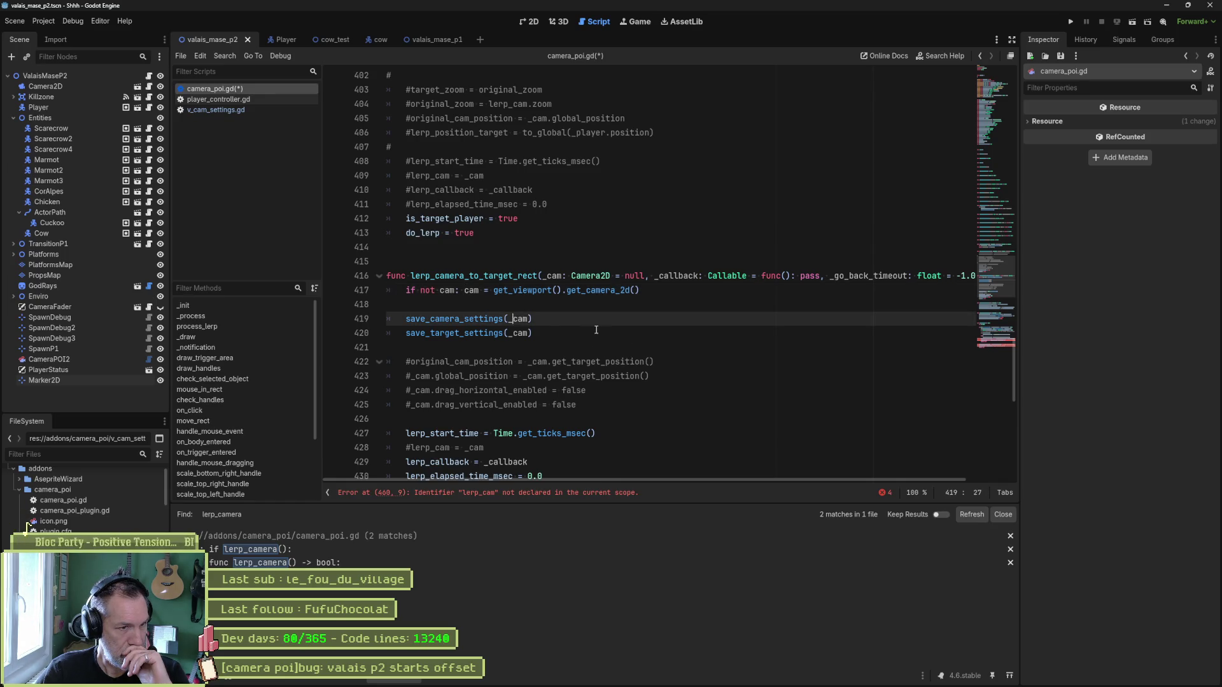
{"action": "key", "text": "BackSpace"}
{"action": "key", "text": "Down"}
{"action": "key", "text": "Delete"}
{"action": "key", "text": "ctrl+s"}
{"action": "scroll", "coordinate": [605, 353], "scroll_direction": "down", "scroll_amount": 3}
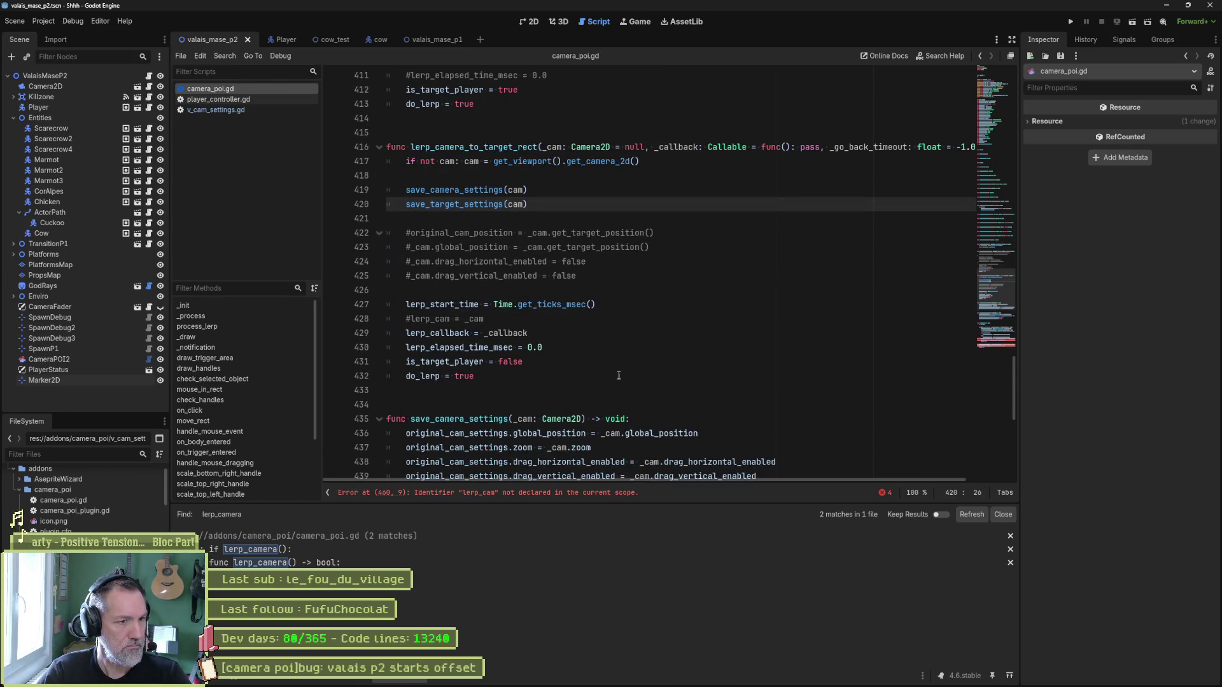
Delete the commented-out lerp_cam and camera position/drag lines, then save the script.
{"action": "left_click", "coordinate": [503, 318]}
{"action": "key", "text": "ctrl+shift+k"}
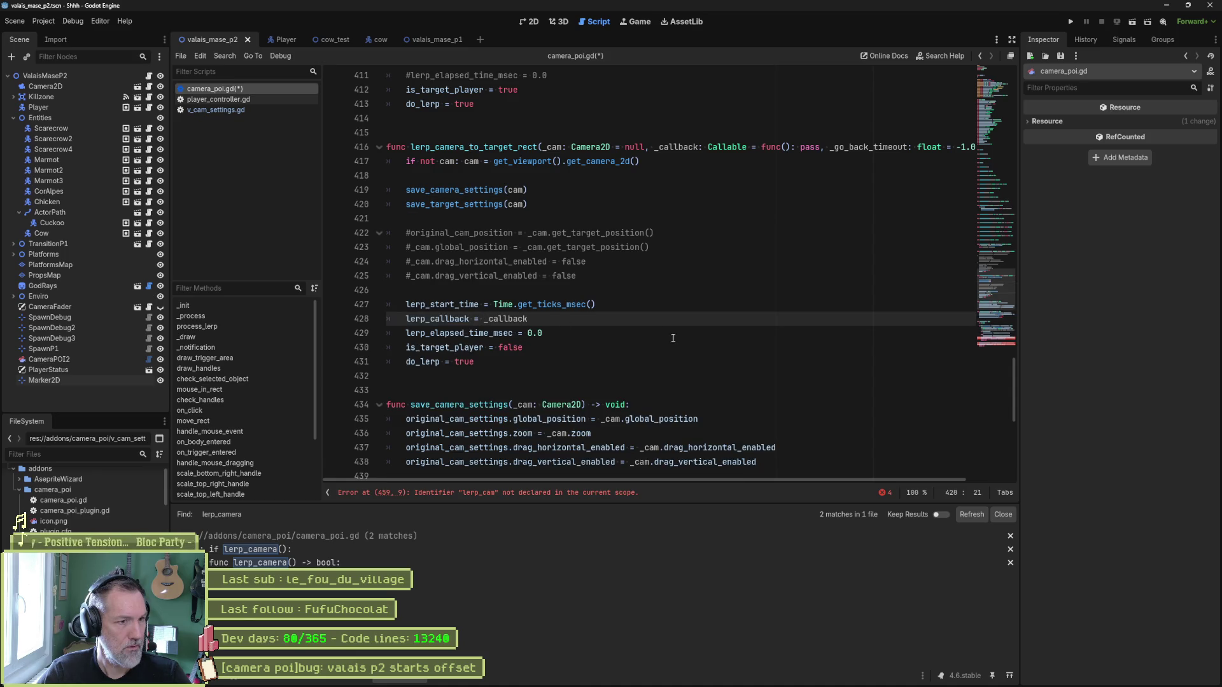
{"action": "left_click", "coordinate": [546, 234]}
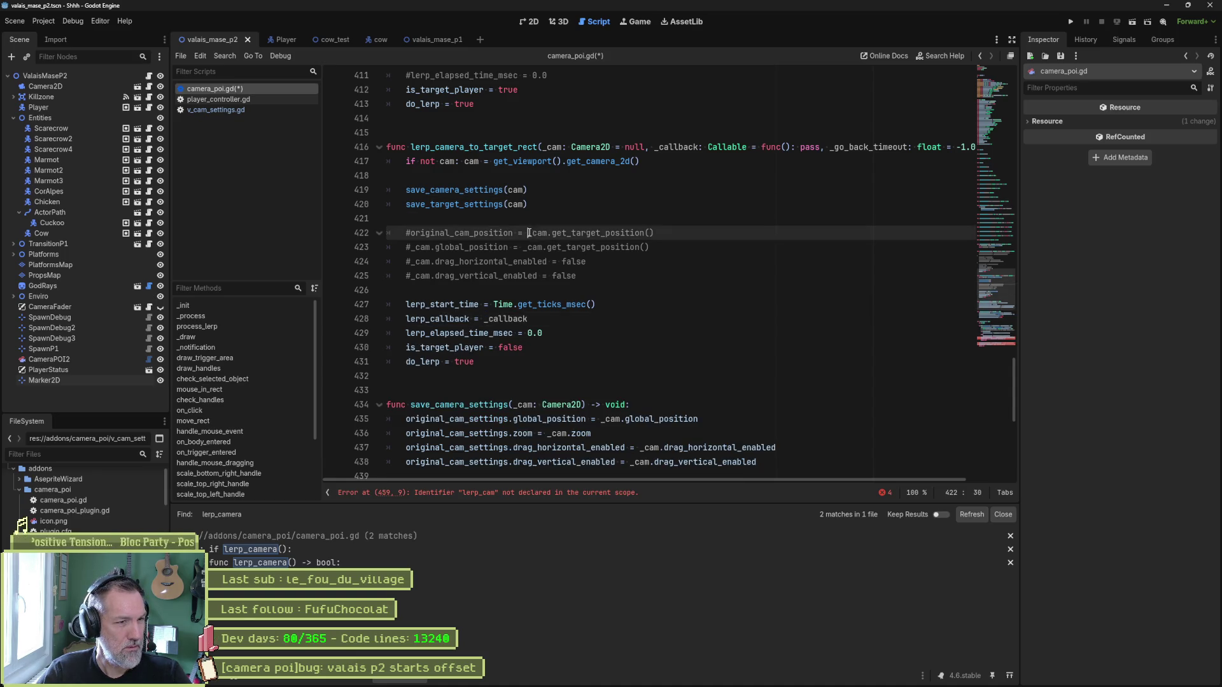
{"action": "key", "text": "ctrl+shift+k"}
{"action": "key", "text": "ctrl+shift+k"}
{"action": "key", "text": "ctrl+shift+k"}
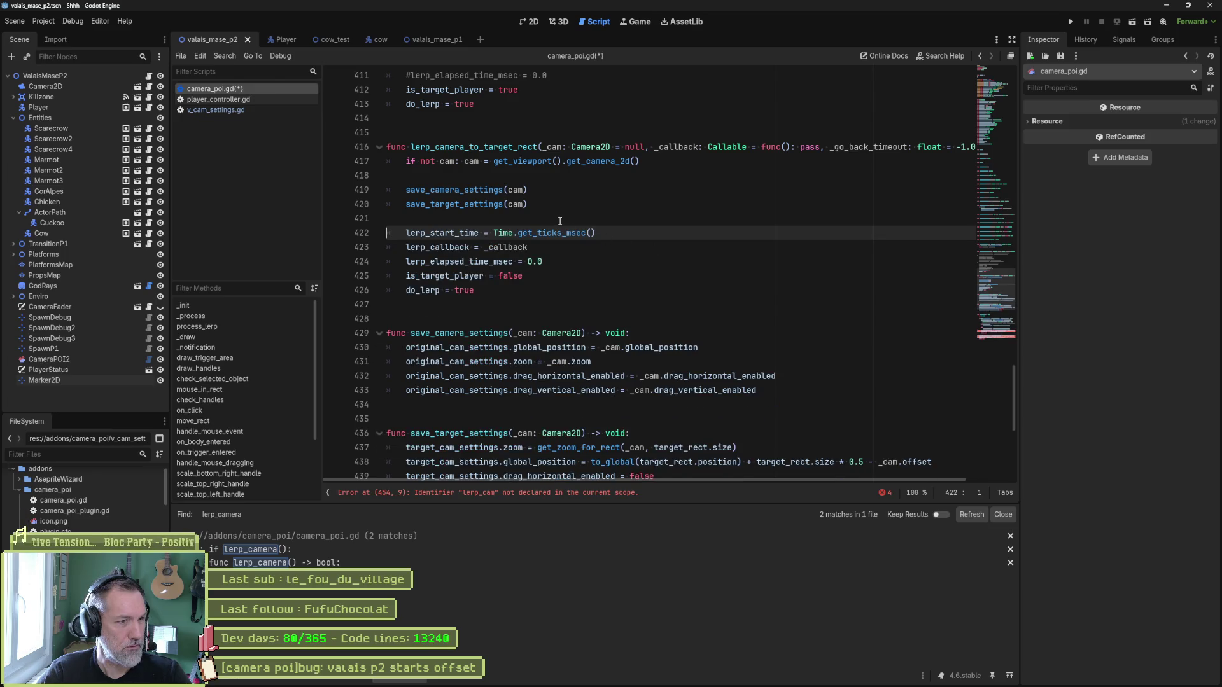
{"action": "left_click", "coordinate": [555, 219]}
{"action": "key", "text": "ctrl+s"}
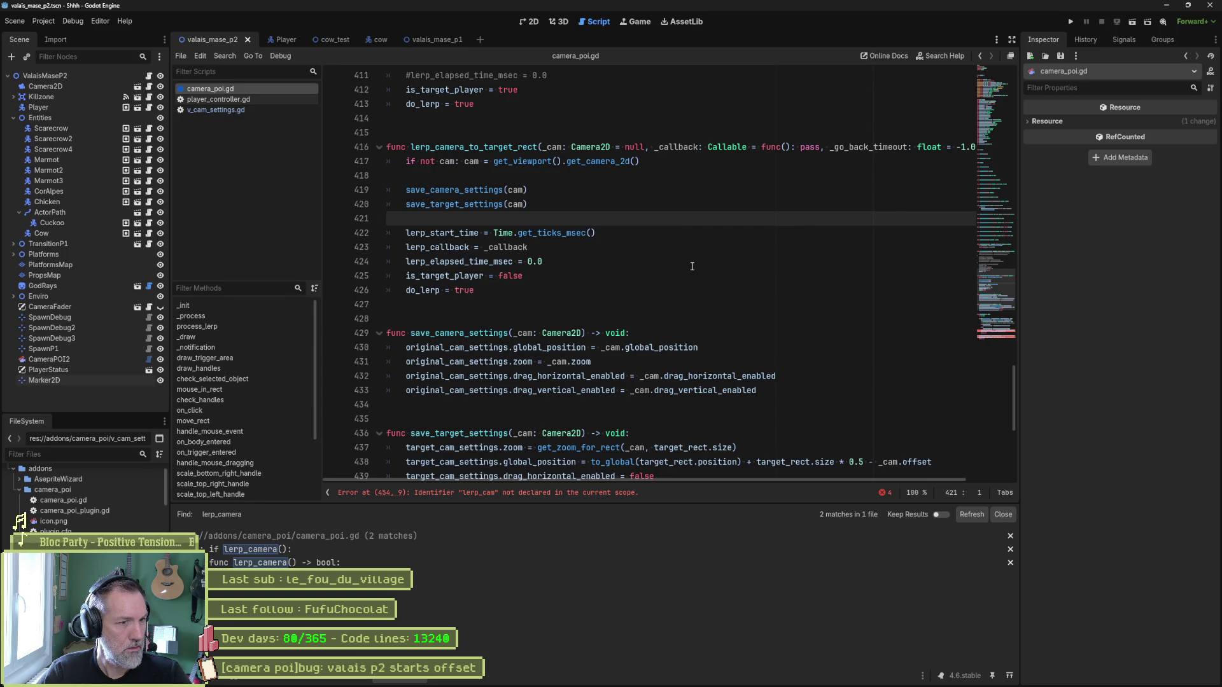
{"action": "scroll", "coordinate": [692, 266], "scroll_direction": "down", "scroll_amount": 7}
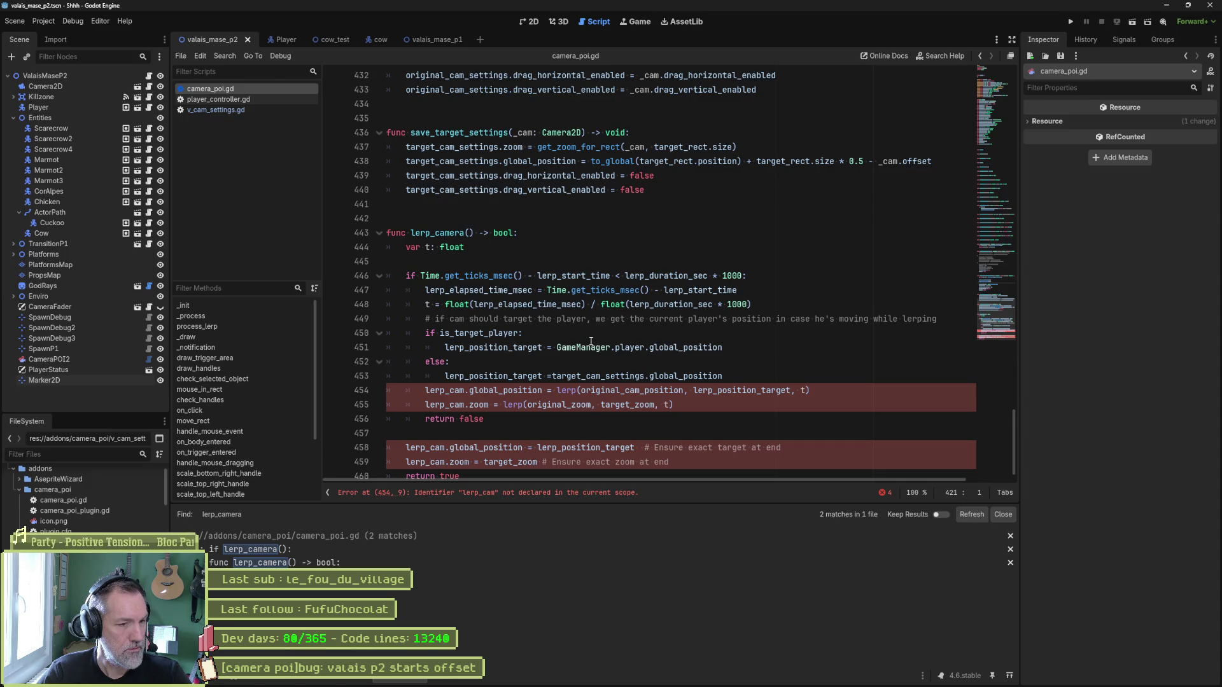
Replace lerp_cam with cam in the lerp lines 454–455 and save.
{"action": "scroll", "coordinate": [569, 347], "scroll_direction": "down", "scroll_amount": 1}
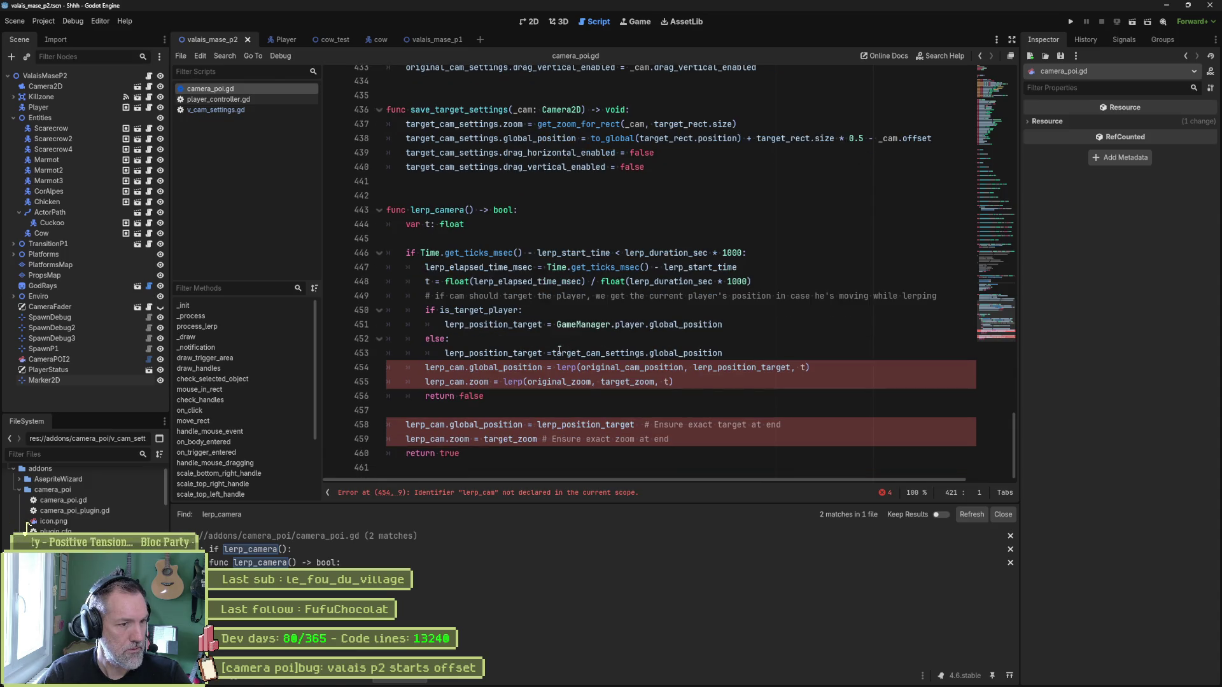
{"action": "double_click", "coordinate": [435, 369]}
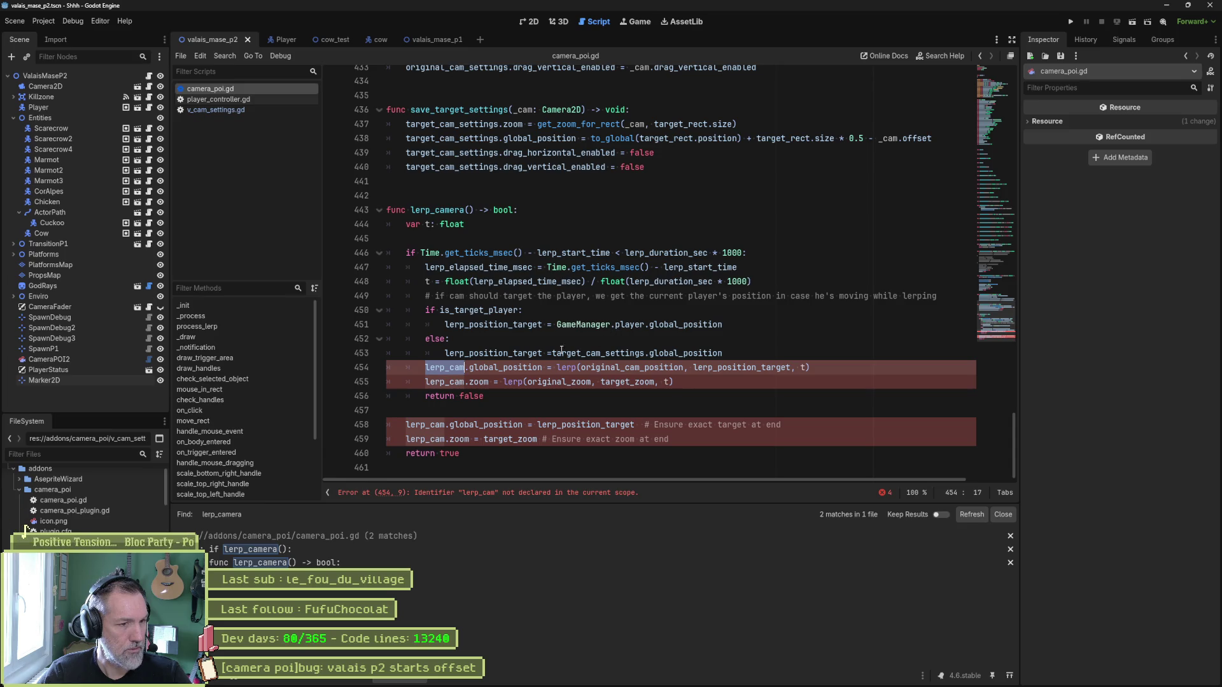
{"action": "type", "text": "cam"}
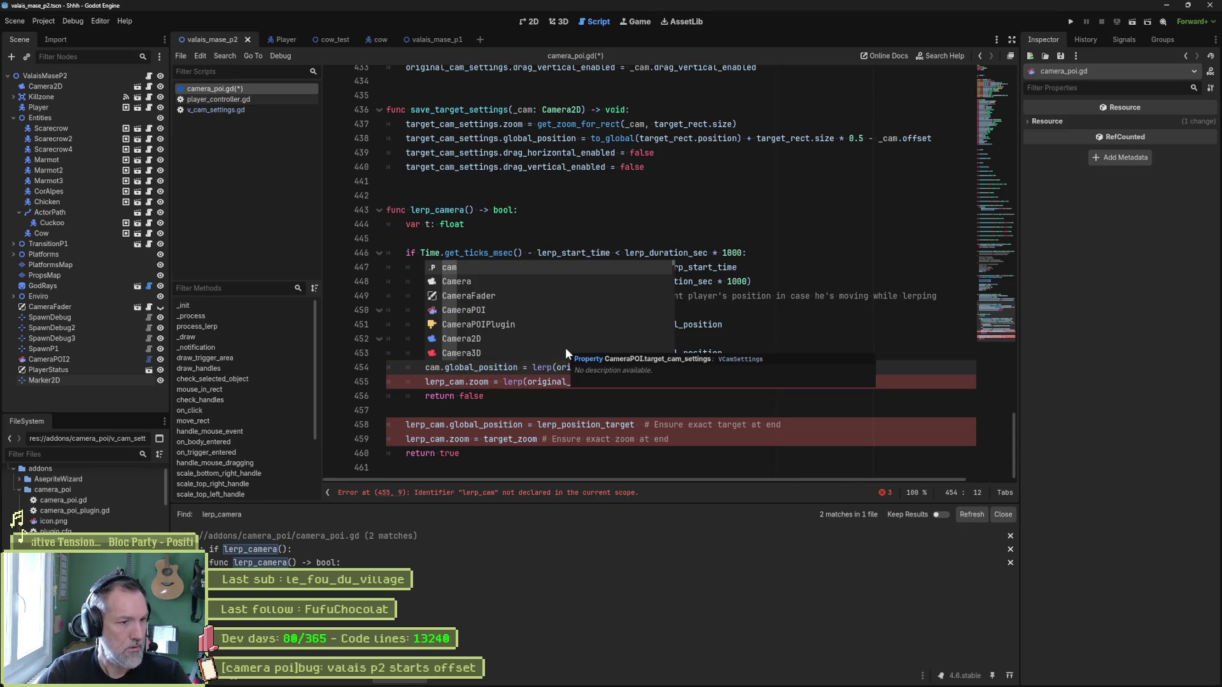
{"action": "key", "text": "Escape"}
{"action": "key", "text": "Down"}
{"action": "key", "text": "ctrl+d"}
{"action": "type", "text": "cam"}
{"action": "left_click", "coordinate": [740, 384]}
{"action": "key", "text": "ctrl+s"}
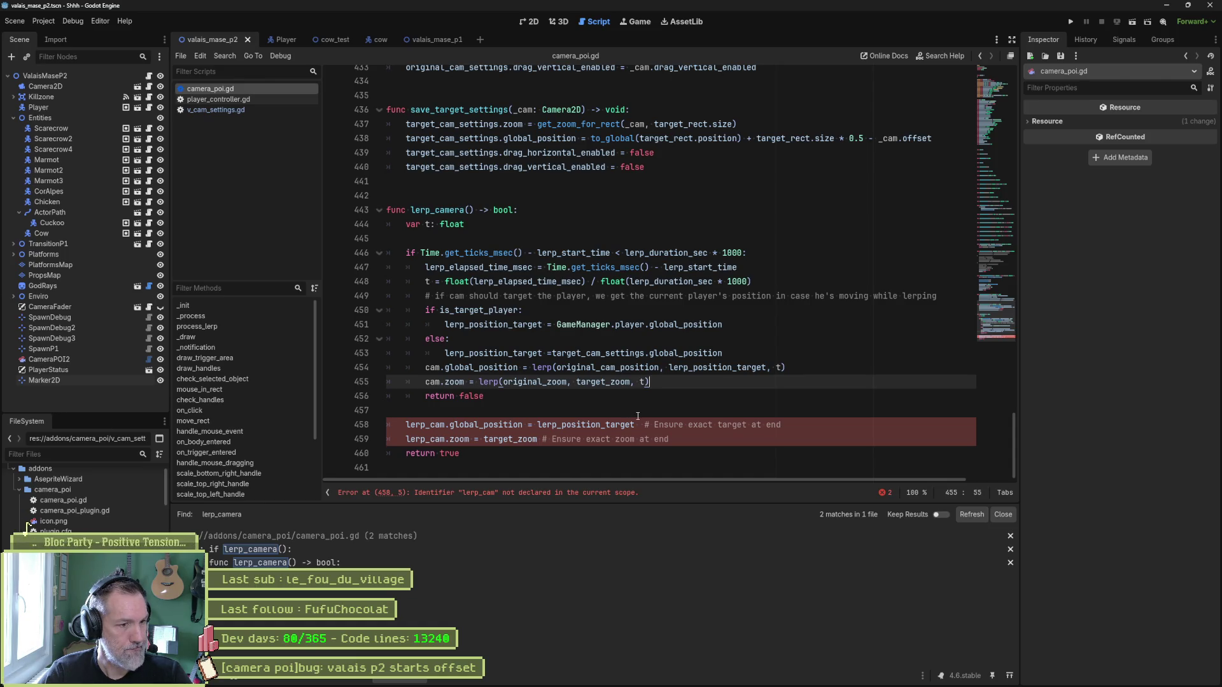
Comment out the two final-snap lines 458–459 and run the scene to test.
{"action": "left_click_drag", "start_coordinate": [445, 425], "coordinate": [452, 439]}
{"action": "key", "text": "ctrl+k"}
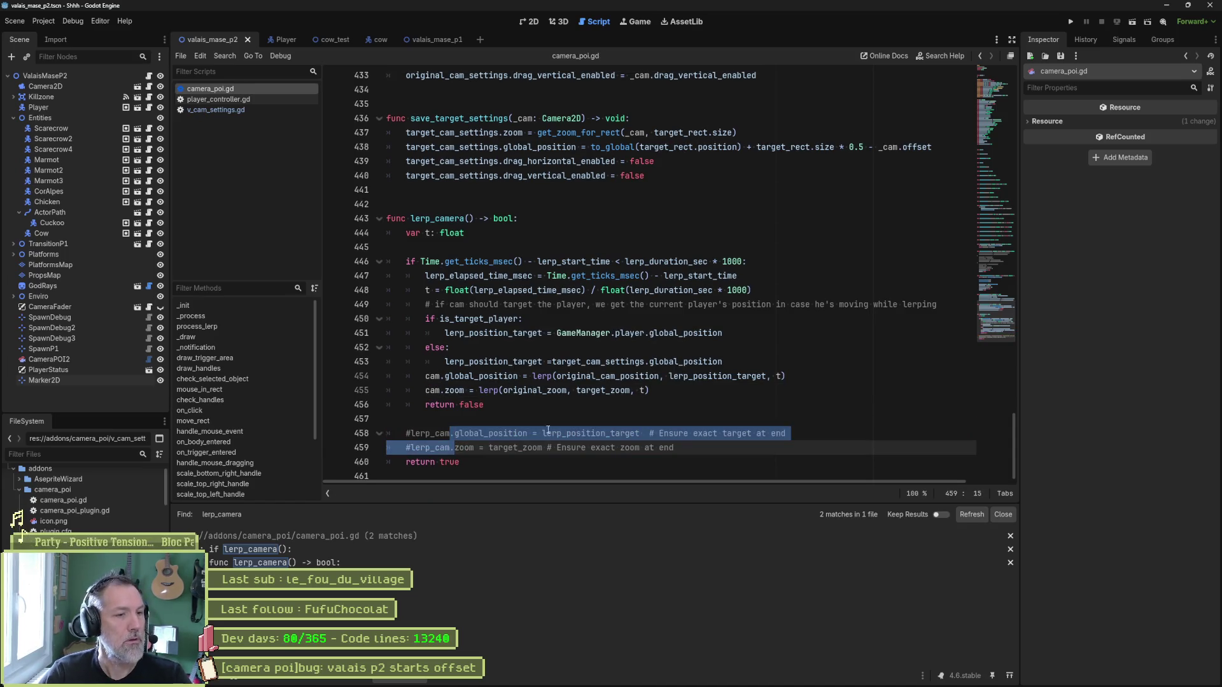
{"action": "key", "text": "F6"}
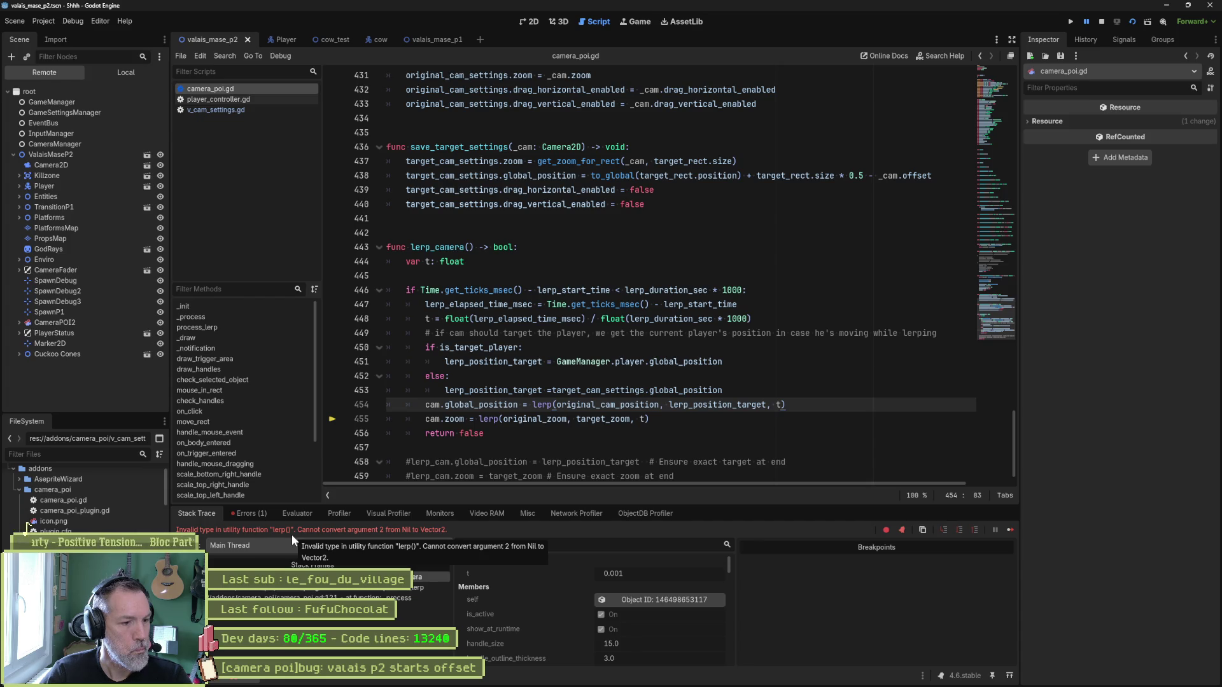
Stop the debugger and make the position lerp start from original_cam_settings.global_position, then save.
{"action": "double_click", "coordinate": [581, 406]}
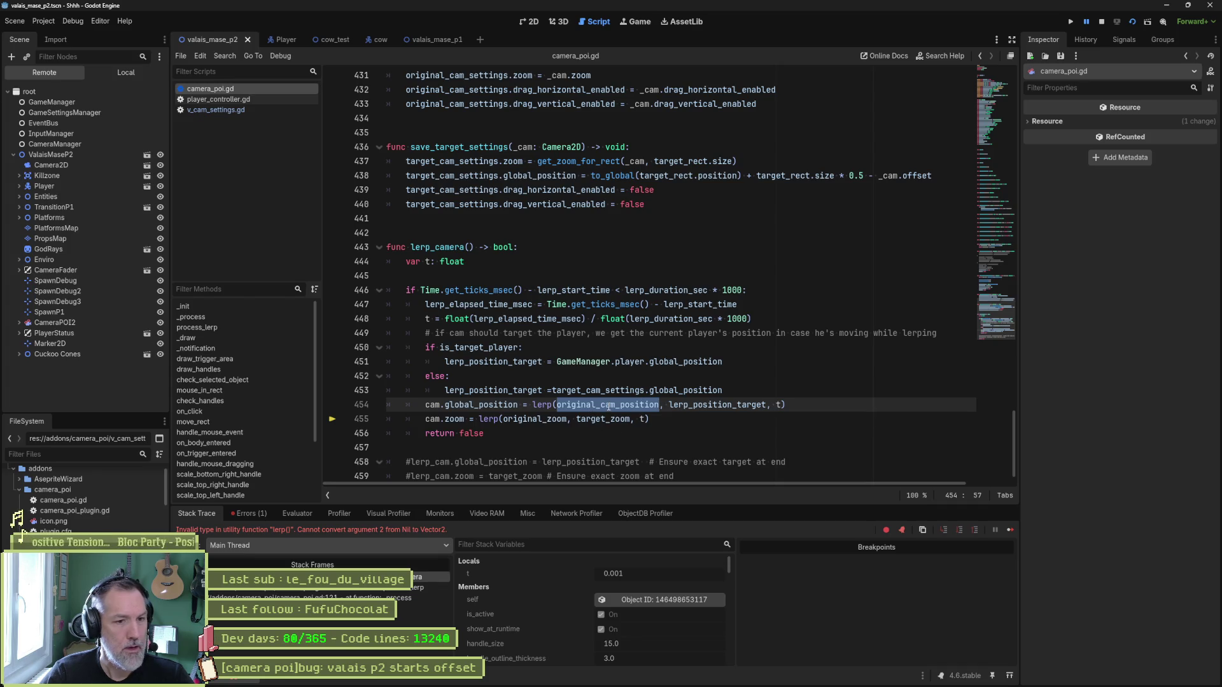
{"action": "key", "text": "F8"}
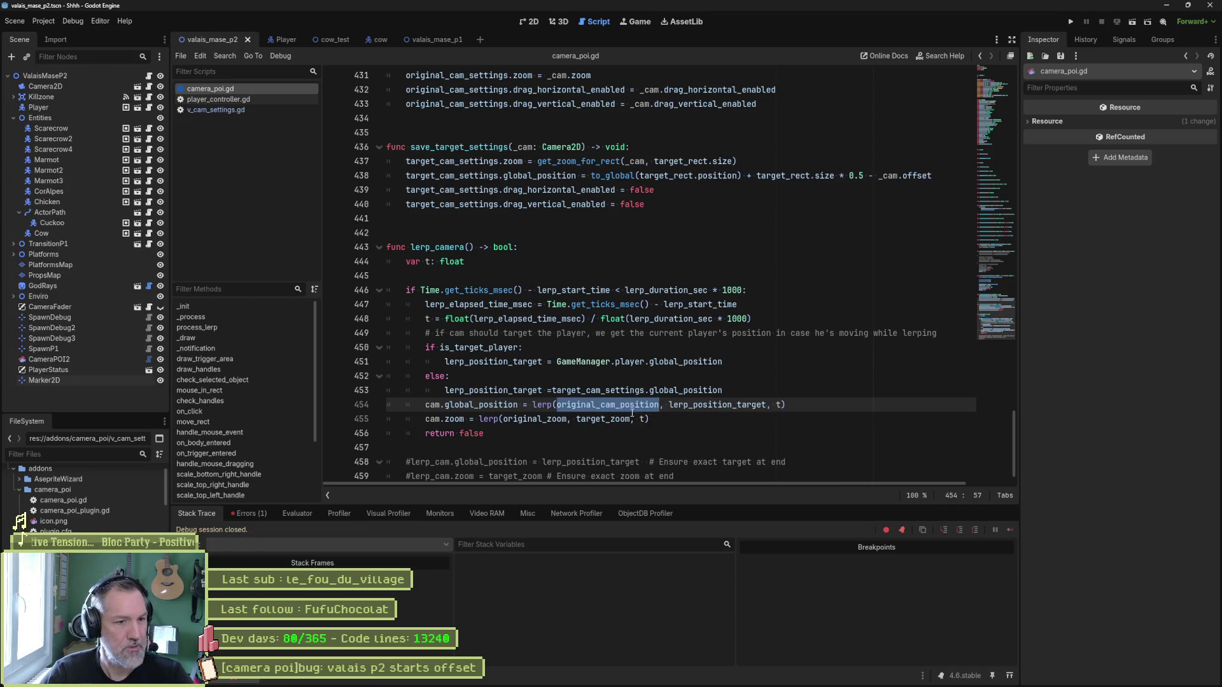
{"action": "left_click", "coordinate": [559, 406]}
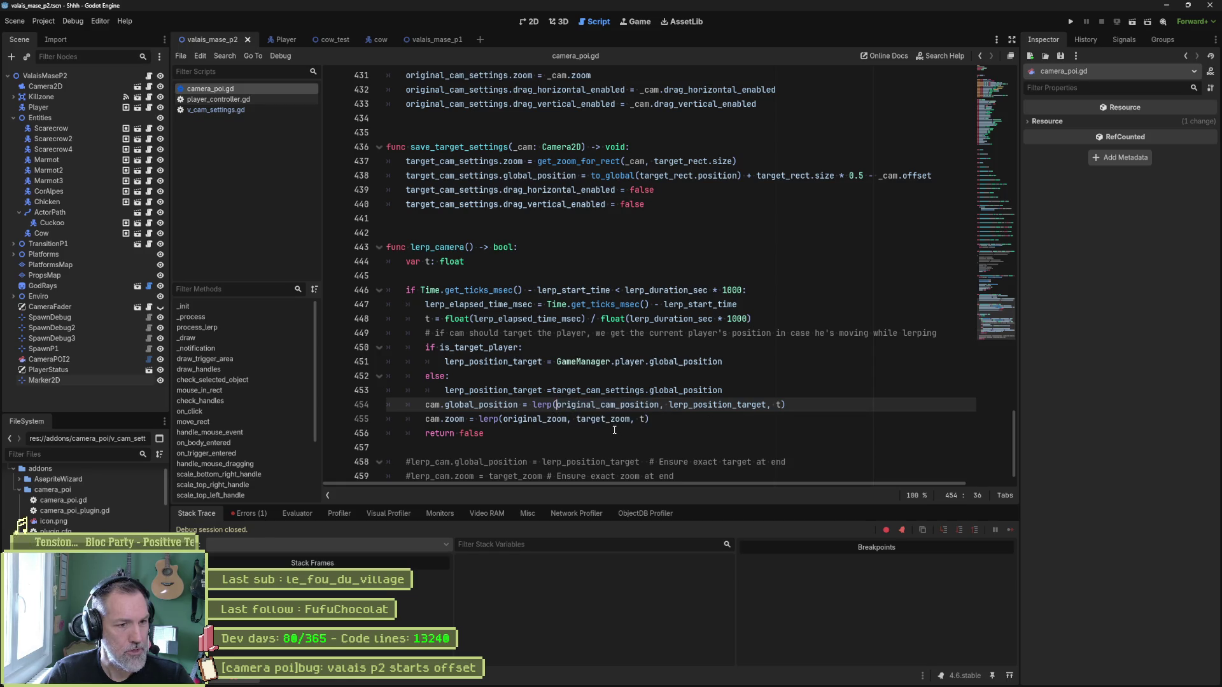
{"action": "key", "text": "ctrl+shift+Right"}
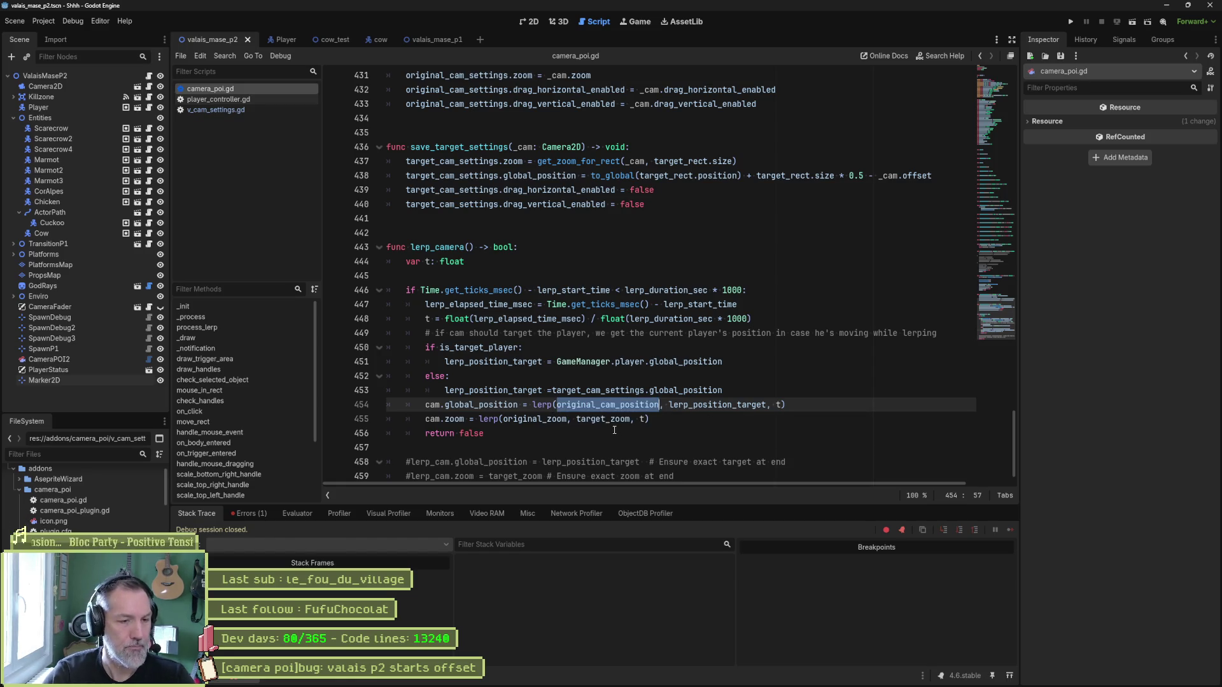
{"action": "key", "text": "Left"}
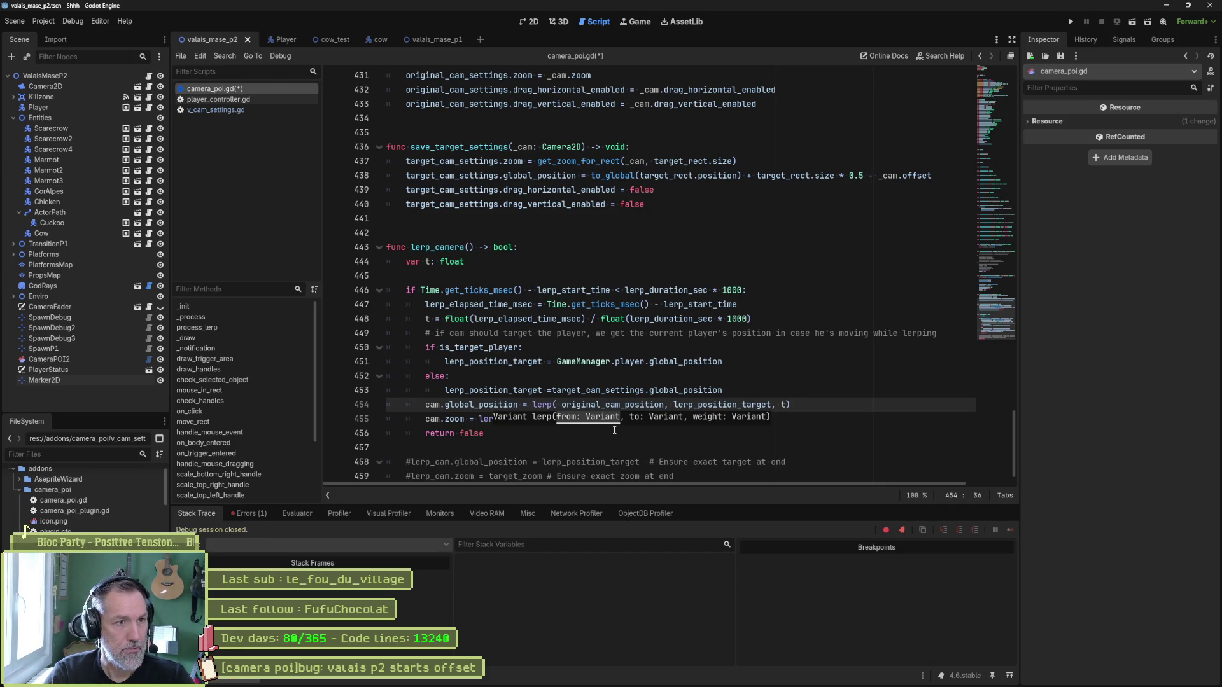
{"action": "type", "text": "orig"}
{"action": "key", "text": "Down"}
{"action": "key", "text": "Return"}
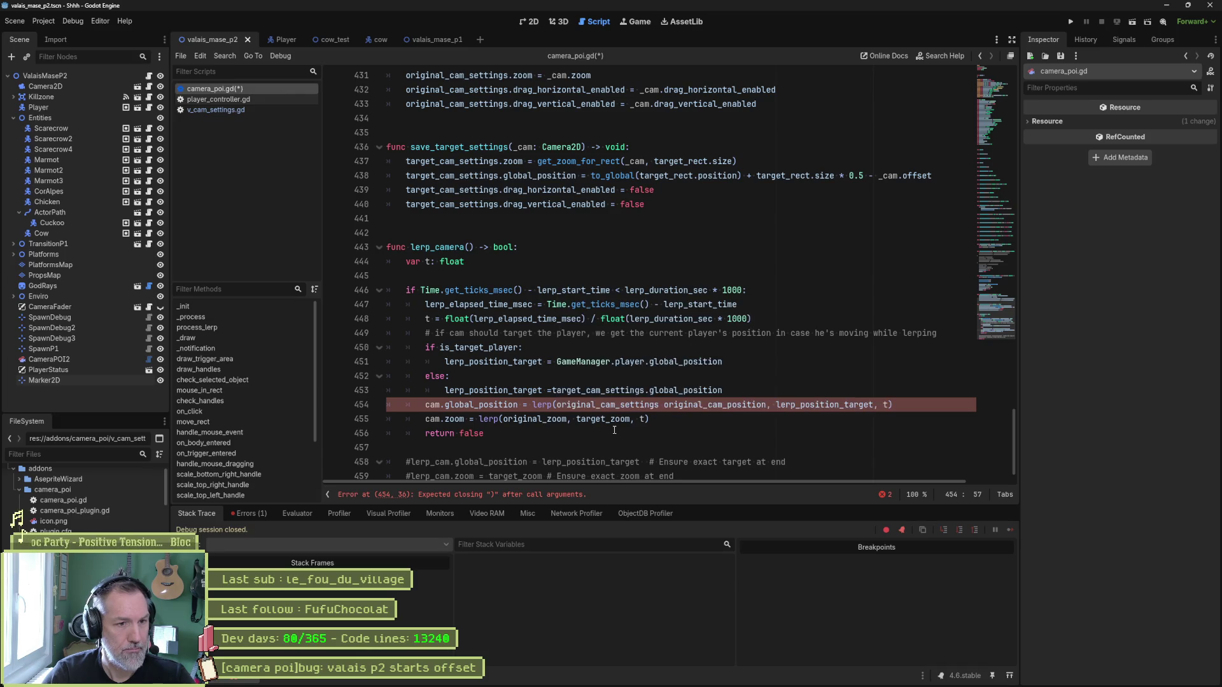
{"action": "type", "text": ".glo"}
{"action": "key", "text": "Return"}
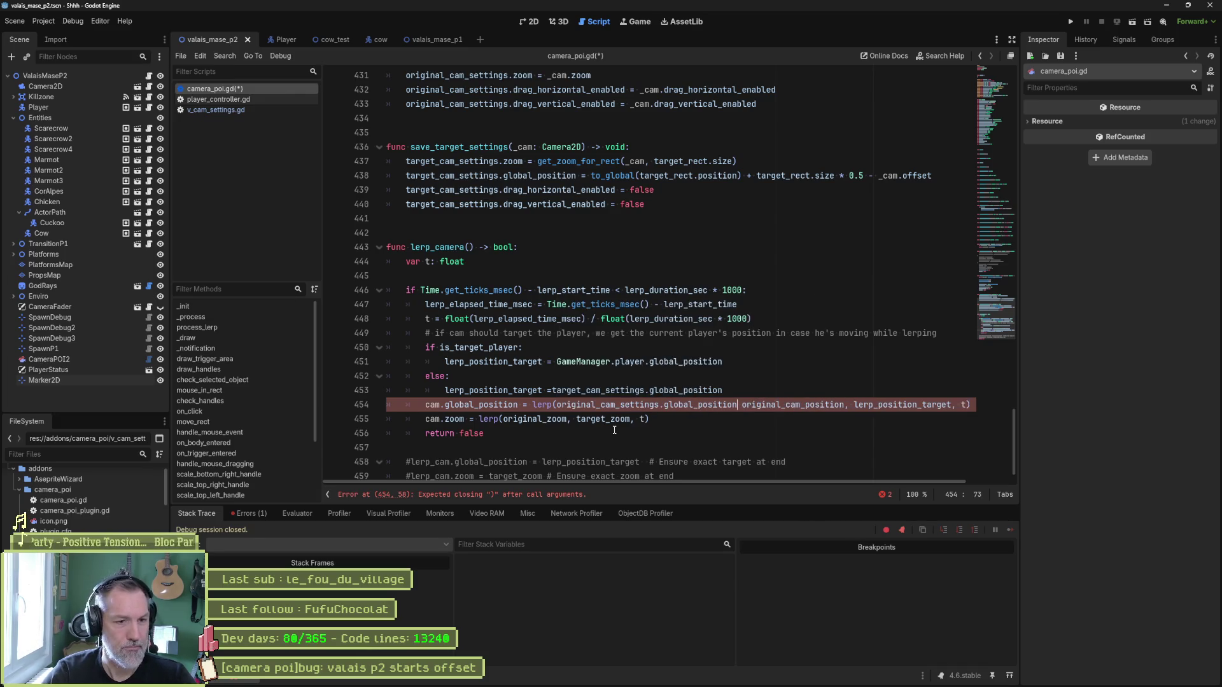
{"action": "key", "text": "ctrl+Delete"}
{"action": "key", "text": "ctrl+s"}
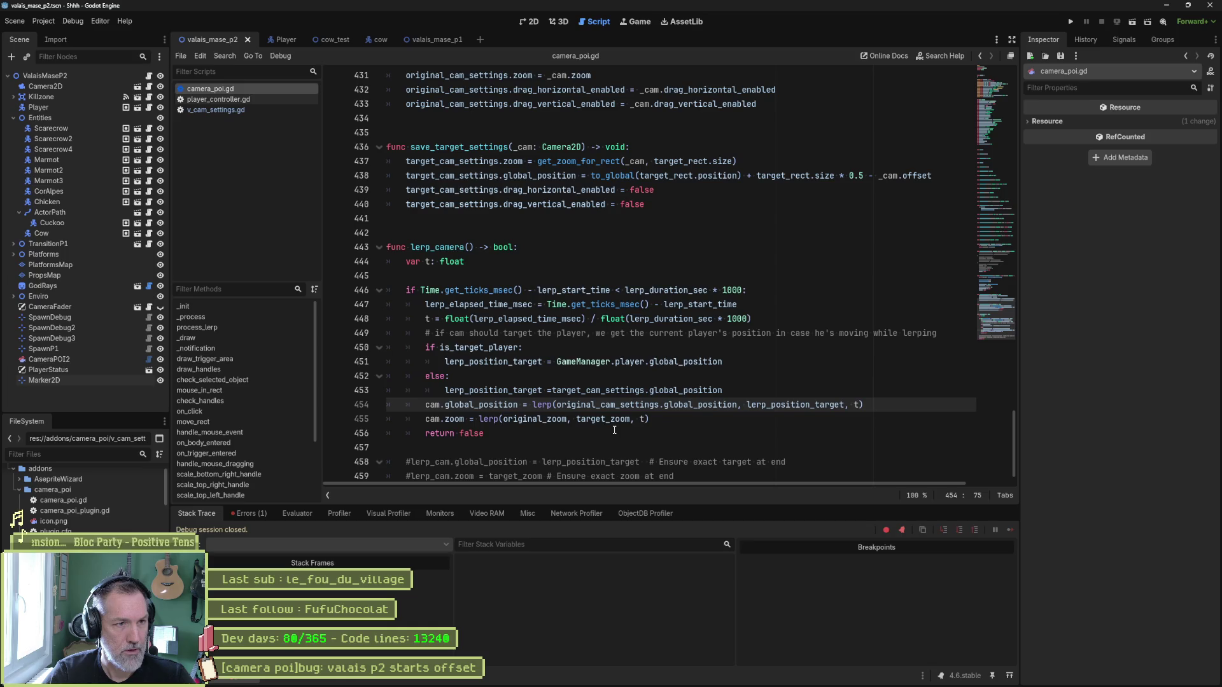
Replace the position lerp target with target_cam_settings.global_position and save.
{"action": "type", "text": "targt_ca"}
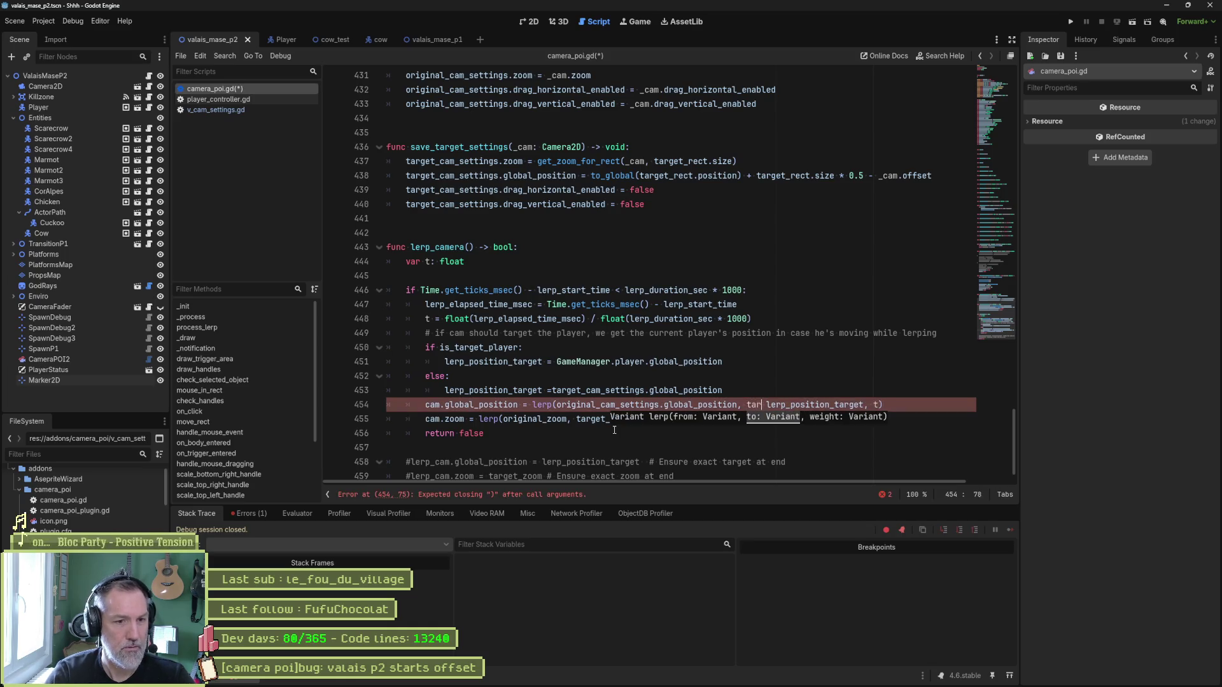
{"action": "key", "text": "BackSpace"}
{"action": "key", "text": "BackSpace"}
{"action": "key", "text": "BackSpace"}
{"action": "type", "text": "et_cam_settings."}
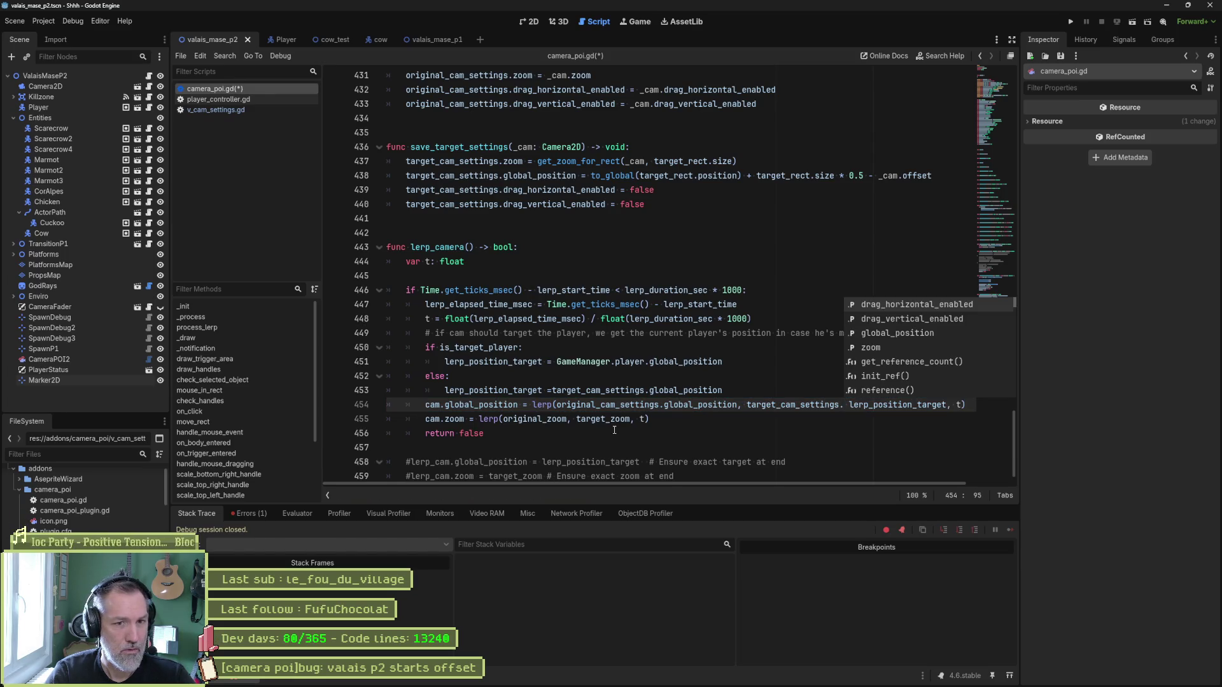
{"action": "type", "text": "glo"}
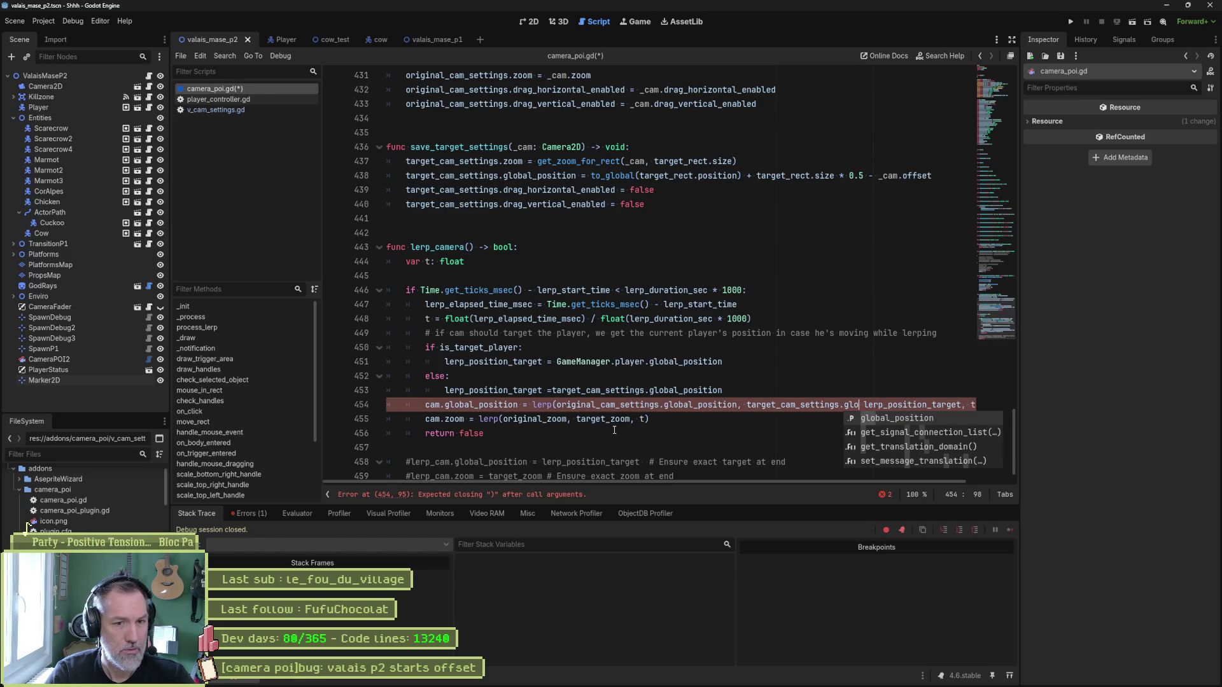
{"action": "key", "text": "Return"}
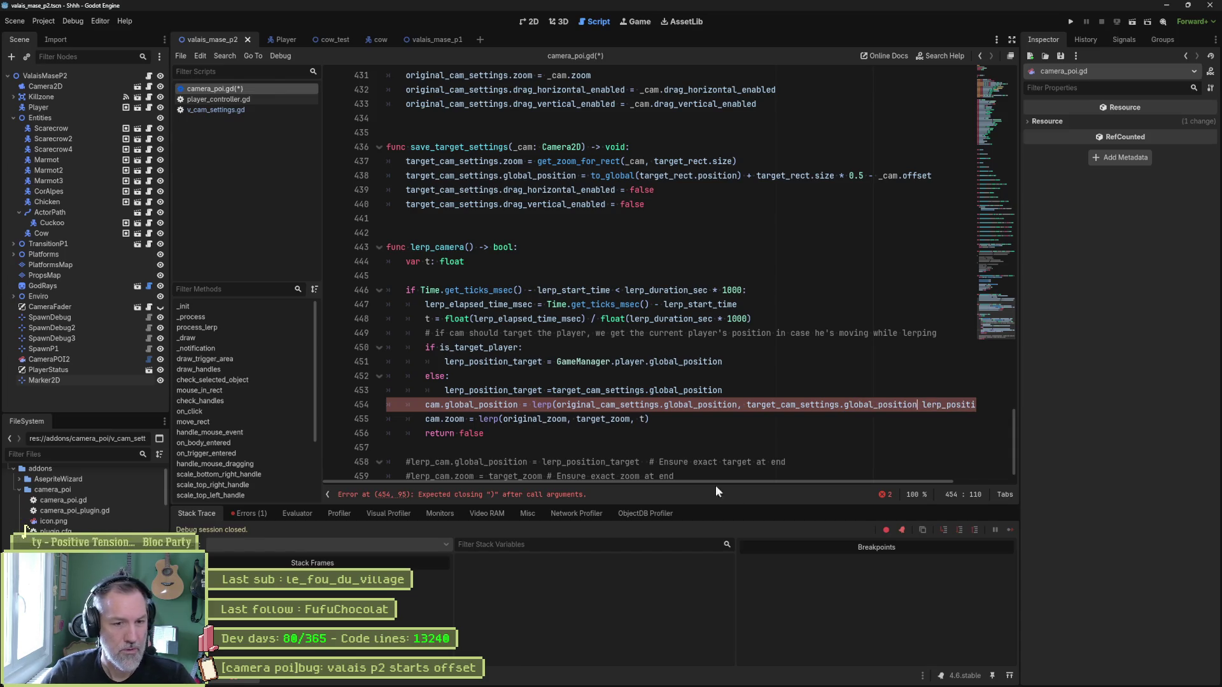
{"action": "scroll", "coordinate": [747, 482], "scroll_direction": "right", "scroll_amount": 3}
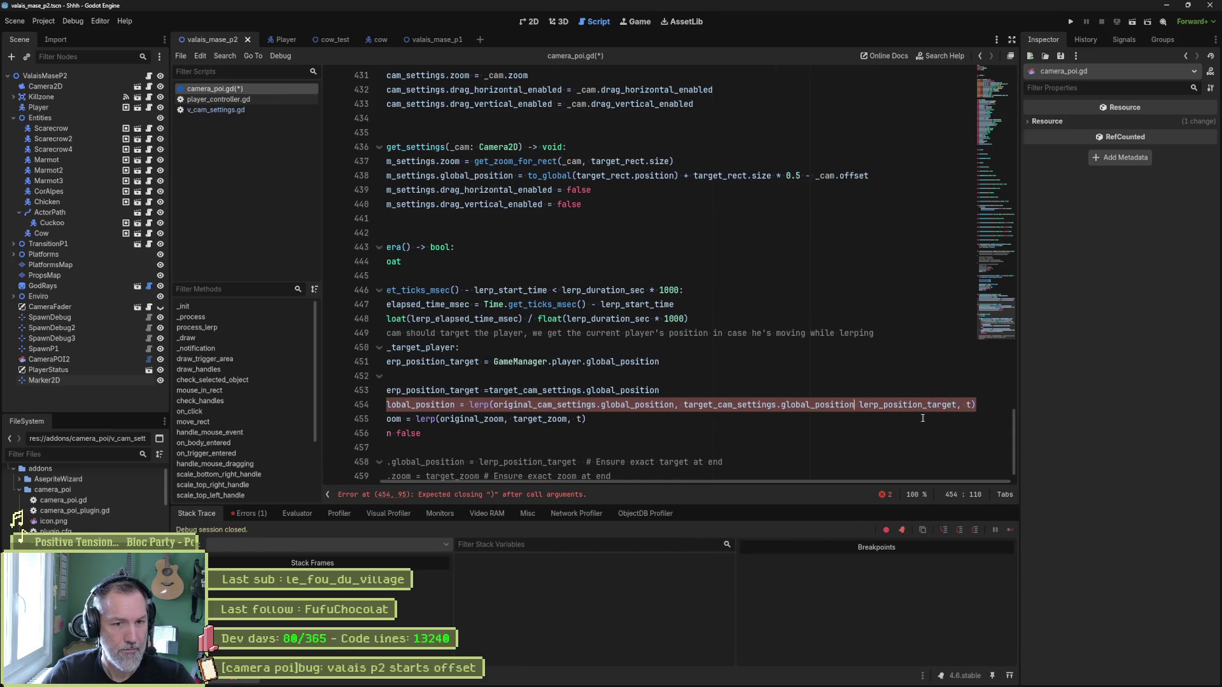
{"action": "key", "text": "ctrl+Delete"}
{"action": "key", "text": "ctrl+s"}
{"action": "scroll", "coordinate": [786, 482], "scroll_direction": "left", "scroll_amount": 2}
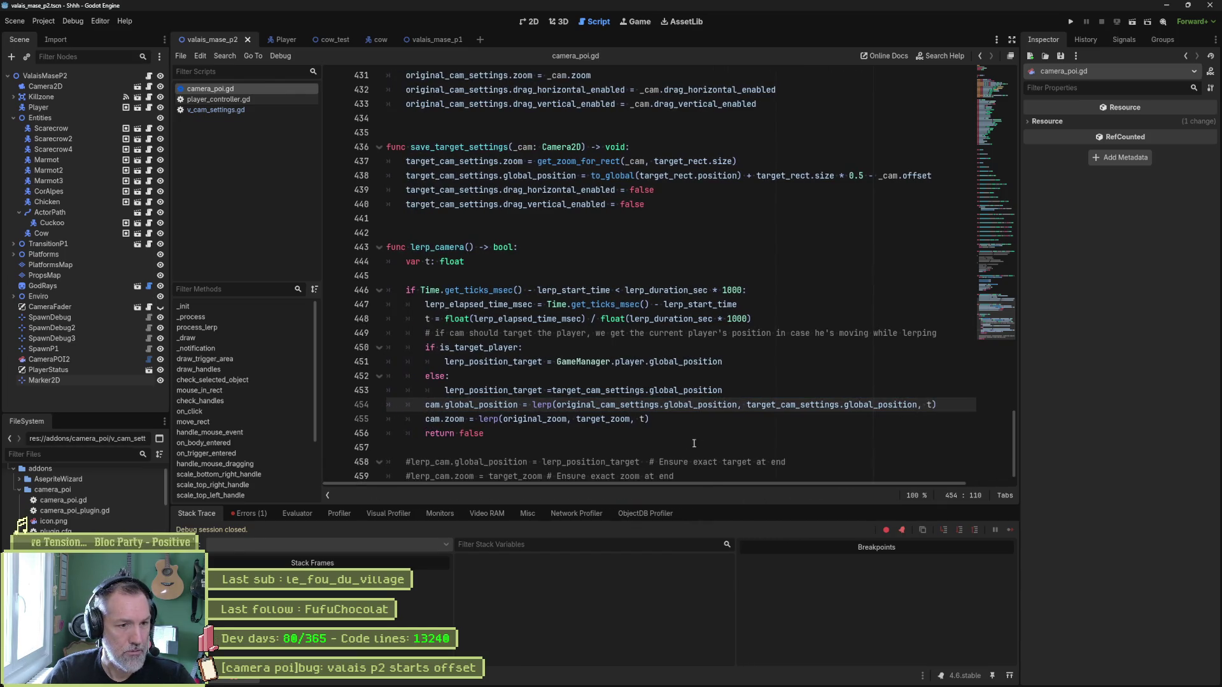
Change original_zoom to original_cam_settings.zoom in the zoom lerp.
{"action": "double_click", "coordinate": [621, 405]}
{"action": "key", "text": "ctrl+c"}
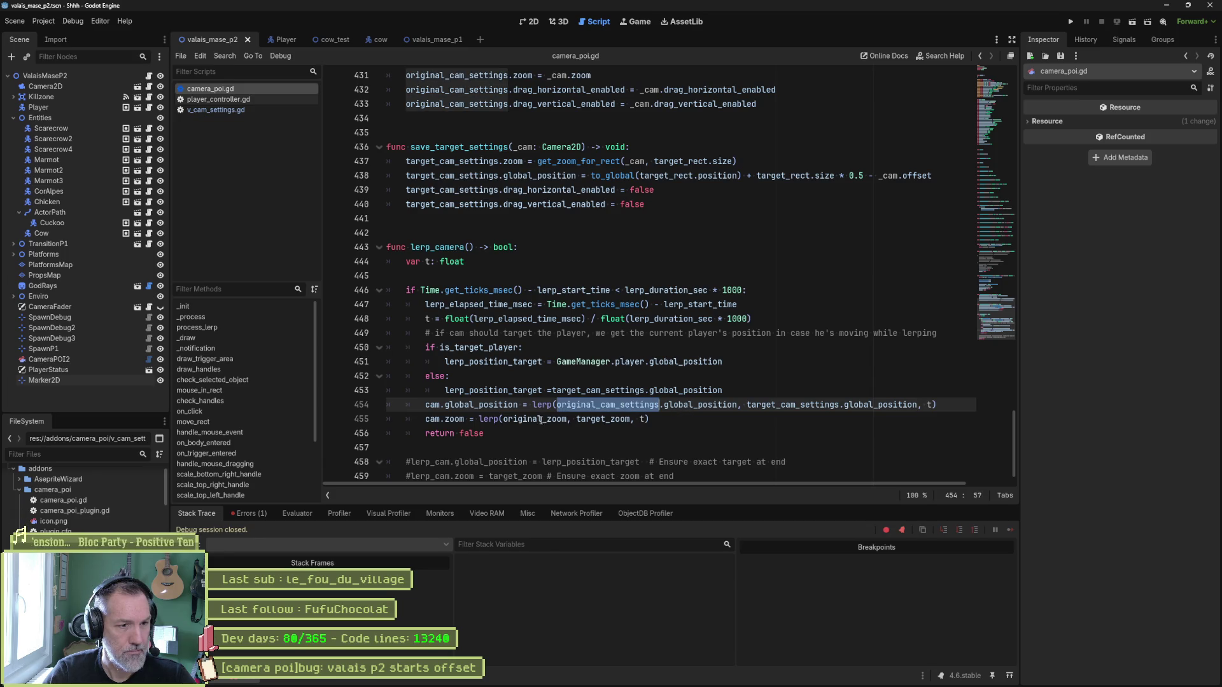
{"action": "left_click_drag", "start_coordinate": [505, 419], "coordinate": [547, 420]}
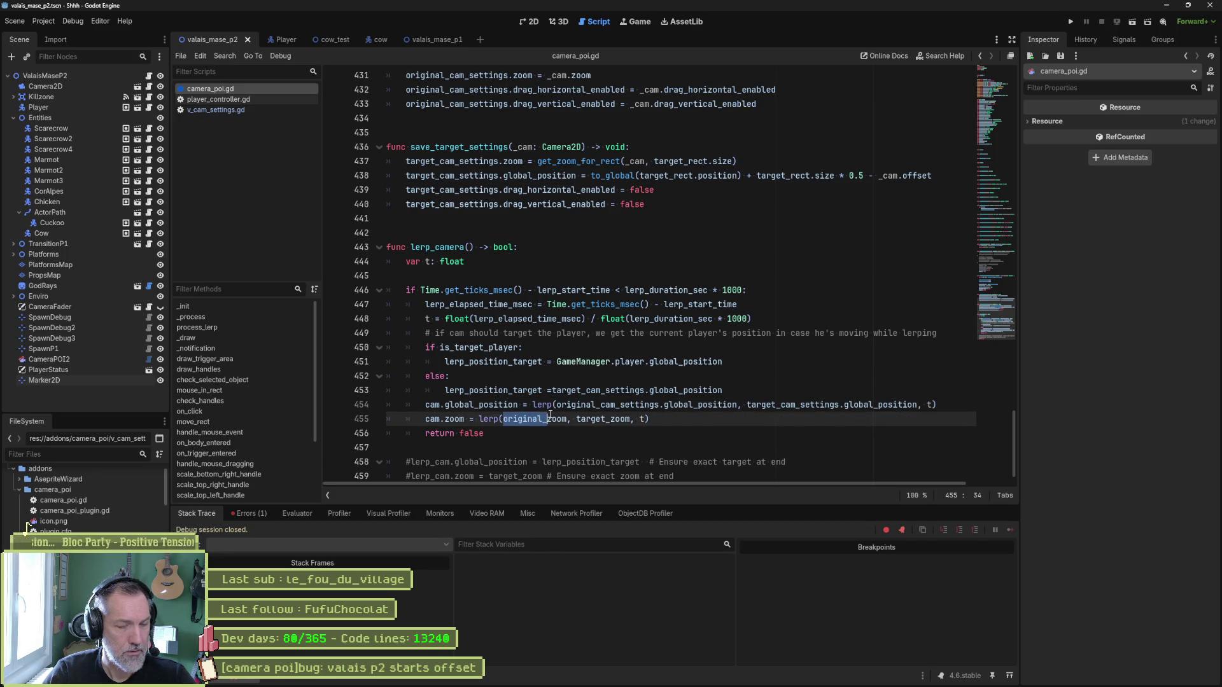
{"action": "key", "text": "ctrl+v"}
{"action": "type", "text": "."}
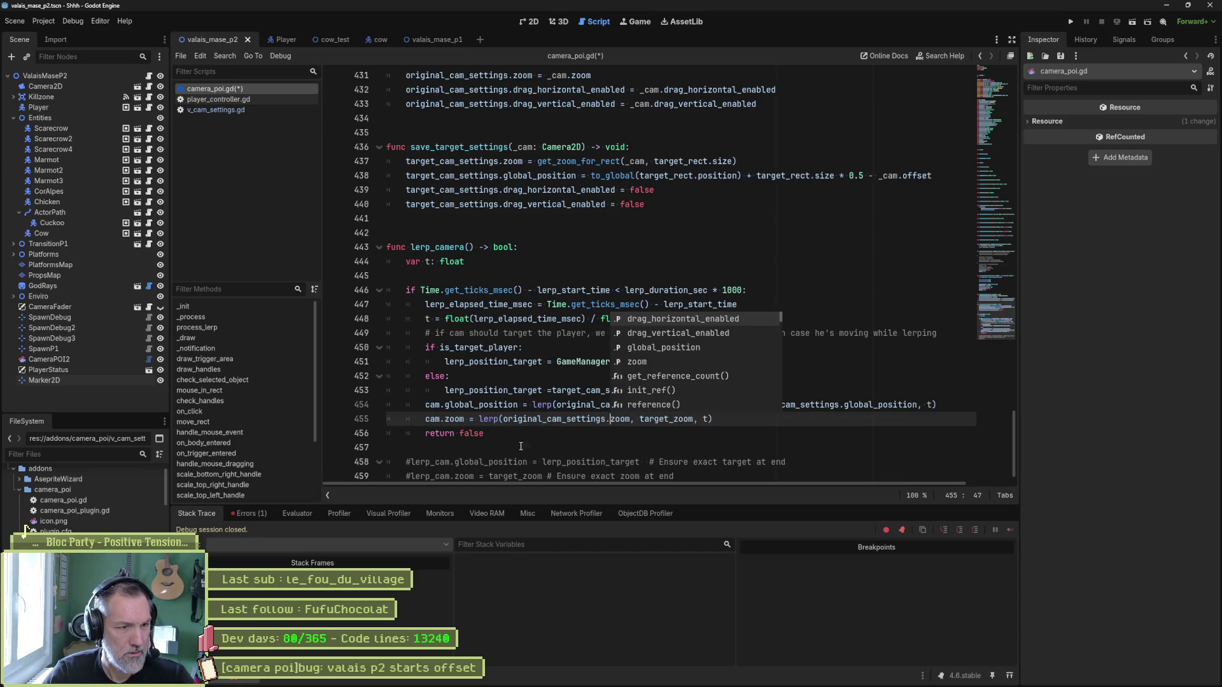
{"action": "left_click", "coordinate": [503, 438]}
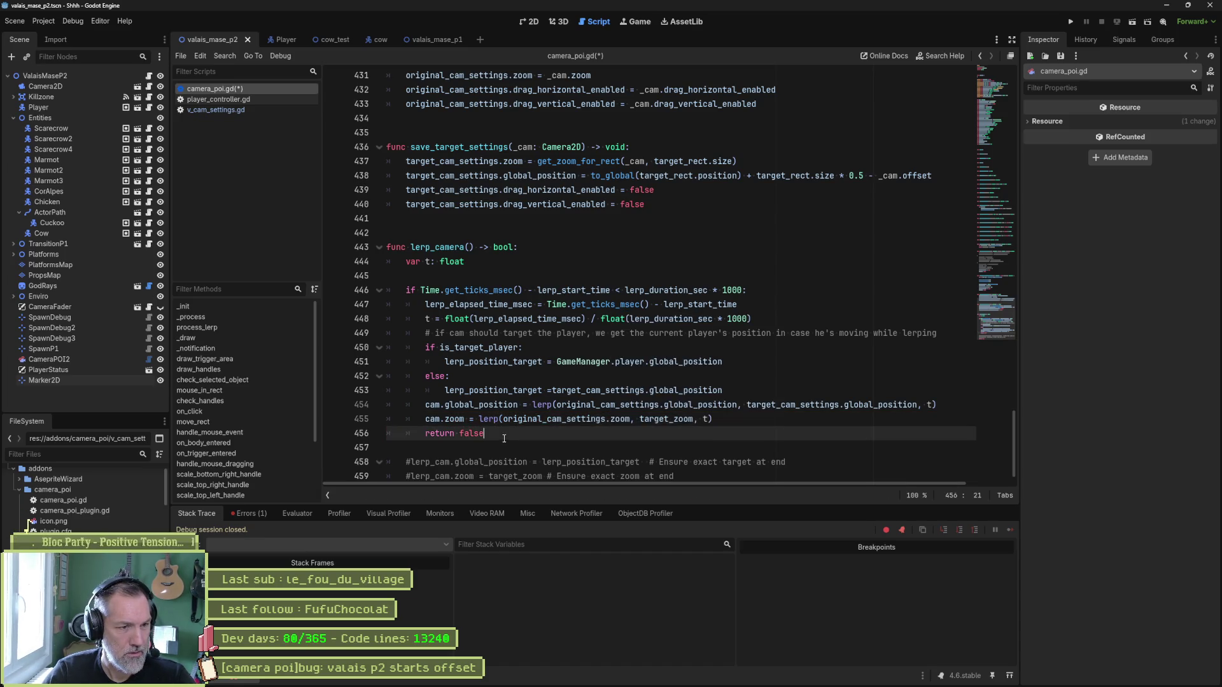
Change target_zoom to target_cam_settings.zoom, then run the scene to test the camera.
{"action": "double_click", "coordinate": [789, 405]}
{"action": "key", "text": "ctrl+c"}
{"action": "left_click_drag", "start_coordinate": [639, 419], "coordinate": [664, 418]}
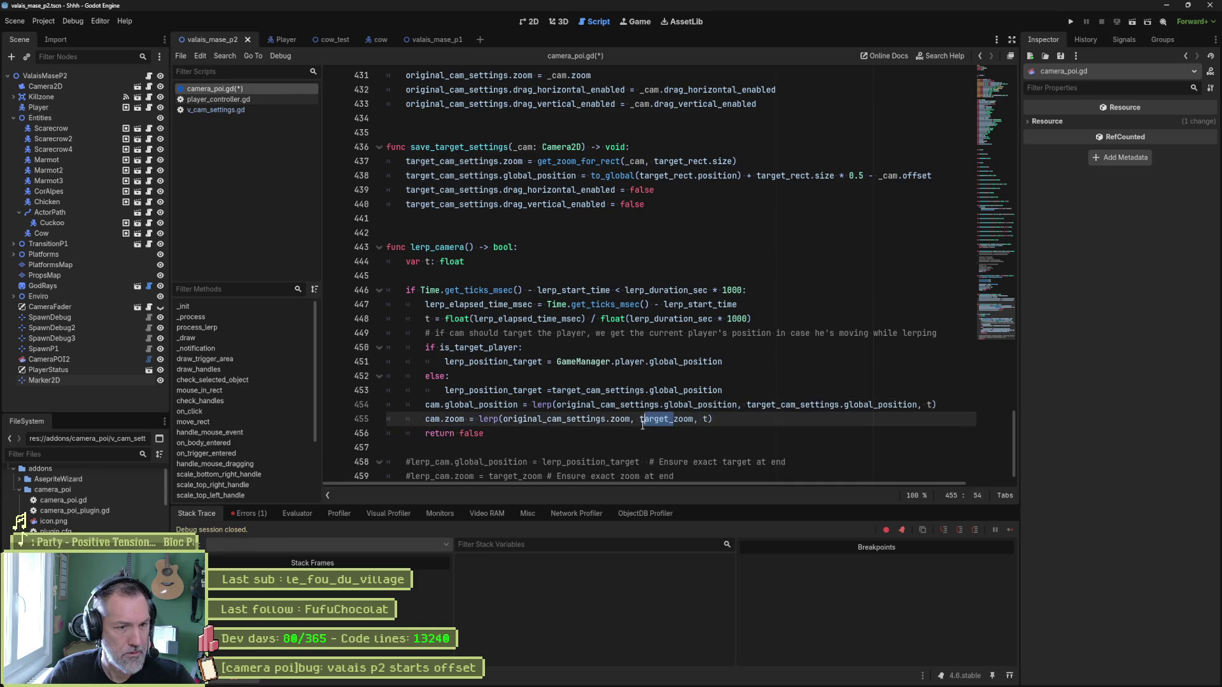
{"action": "key", "text": "ctrl+v"}
{"action": "type", "text": "."}
{"action": "key", "text": "F6"}
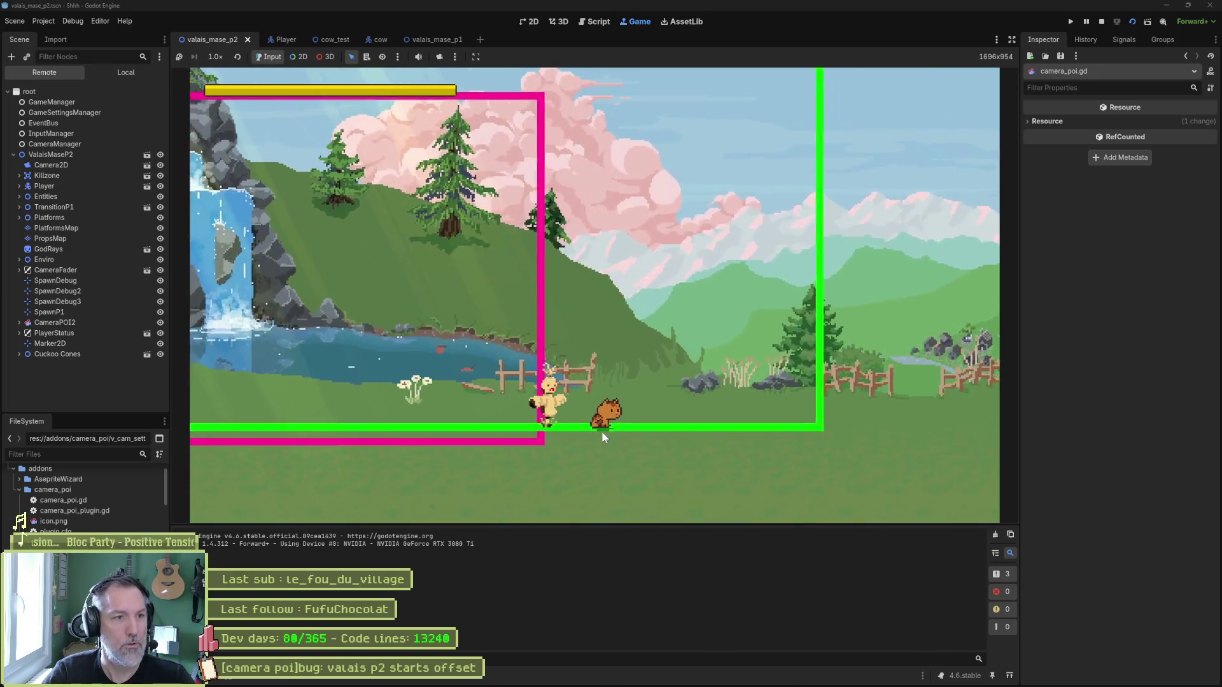
Stop the level's test run with F8, returning to camera_poi.gd in the Script editor.
{"action": "key", "text": "F8"}
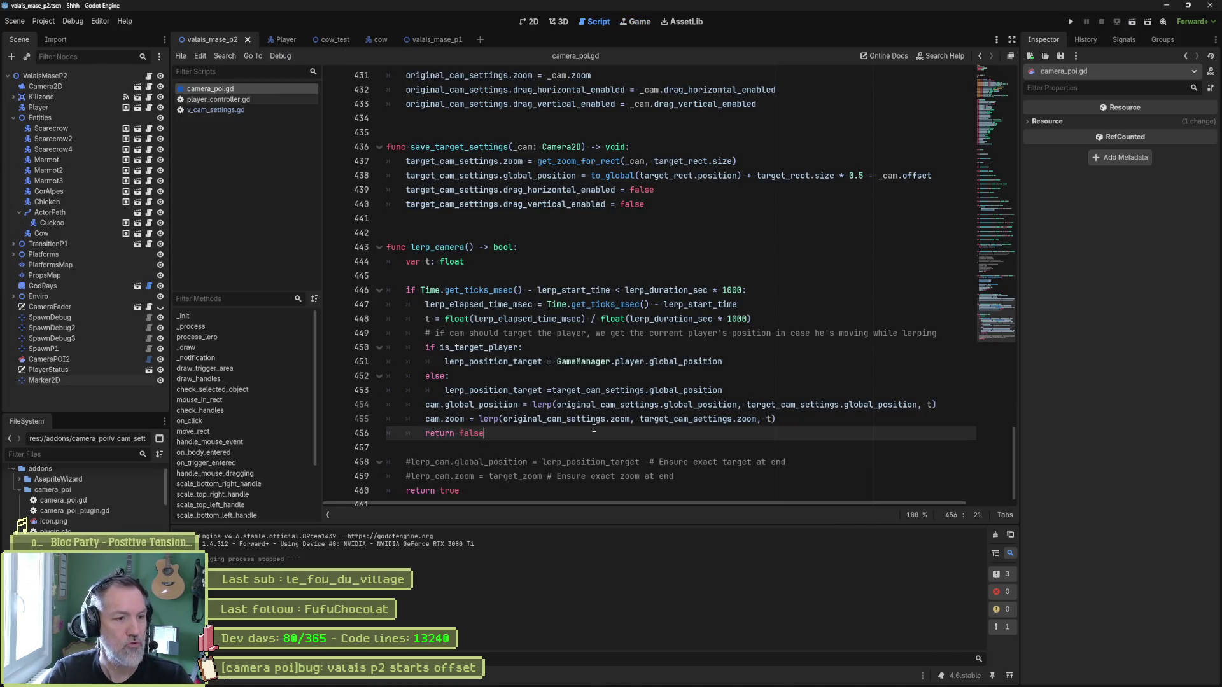
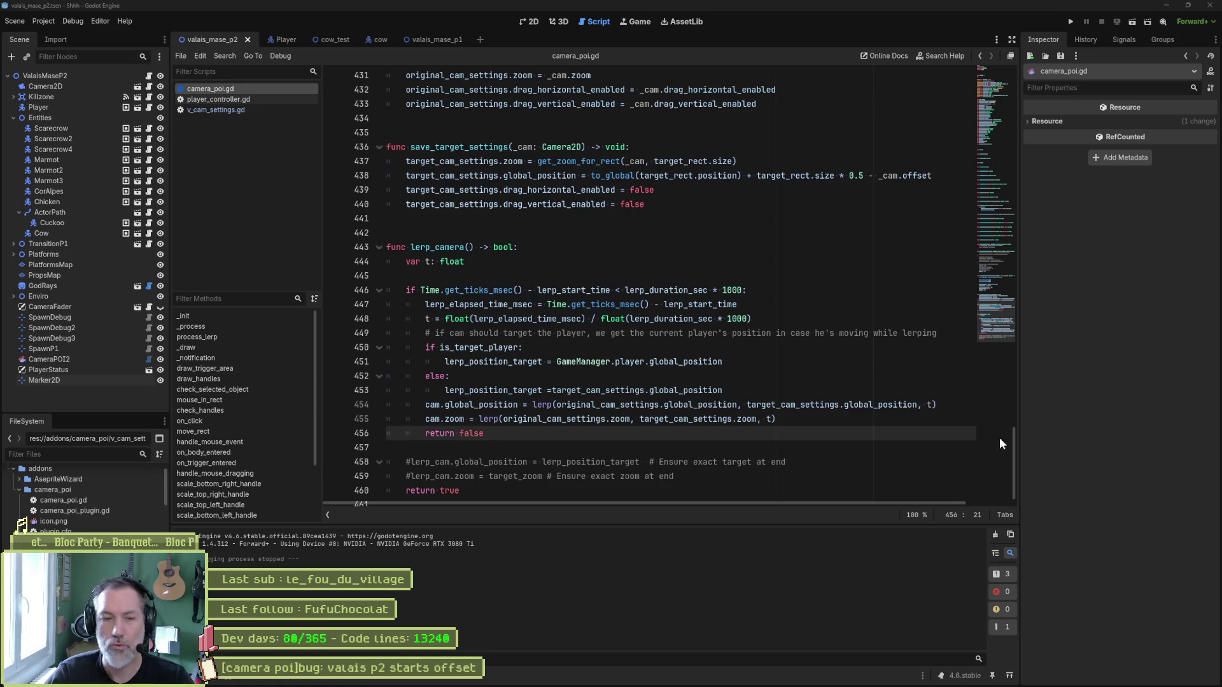
Put a breakpoint on line 451 in lerp_camera and run the current scene with F6.
{"action": "mouse_move", "coordinate": [596, 405]}
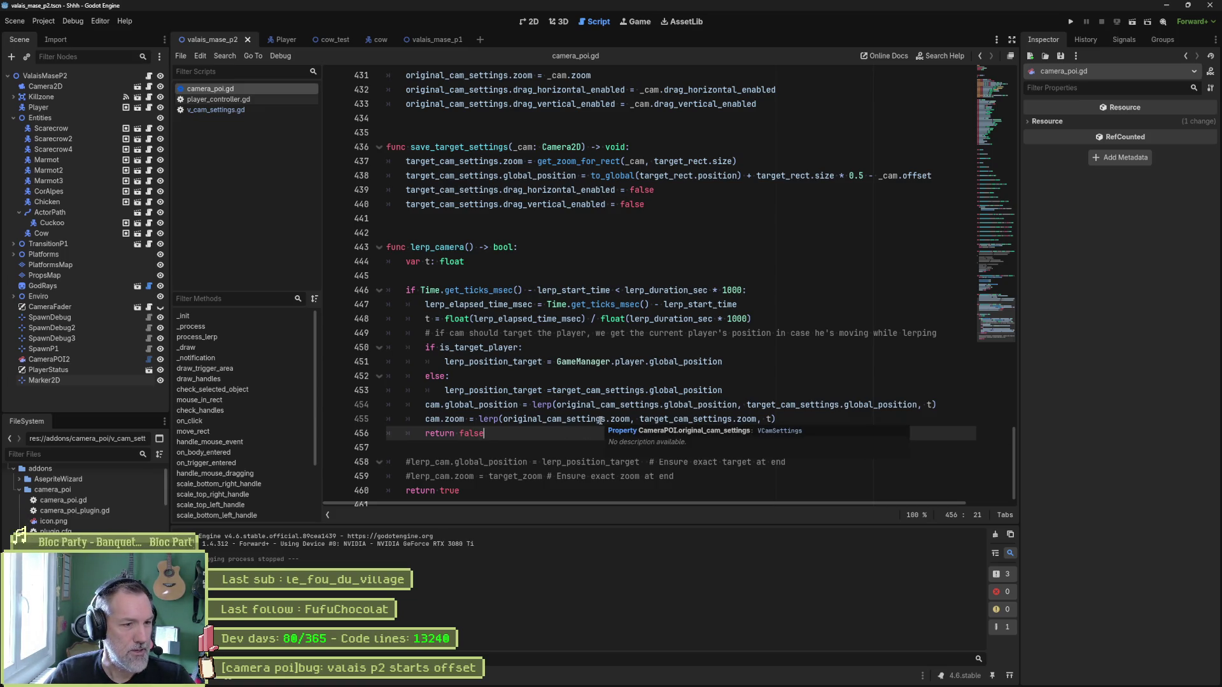
{"action": "scroll", "coordinate": [559, 312], "scroll_direction": "down", "scroll_amount": 1}
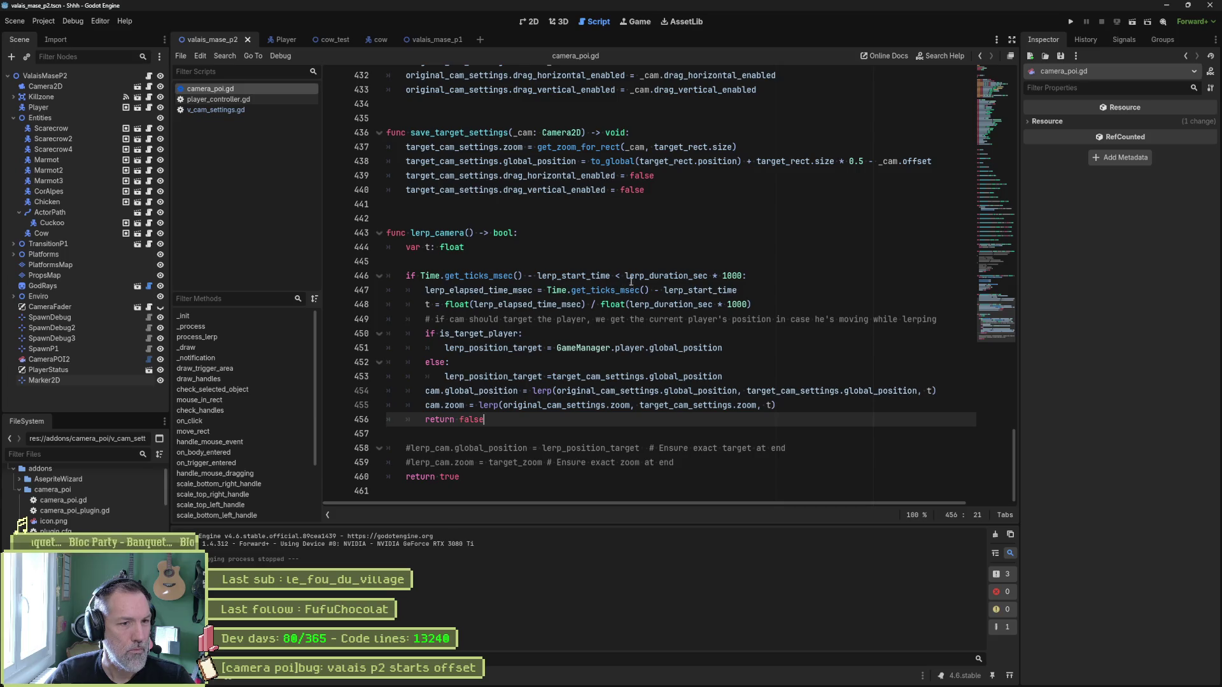
{"action": "left_click_drag", "start_coordinate": [625, 276], "coordinate": [743, 275]}
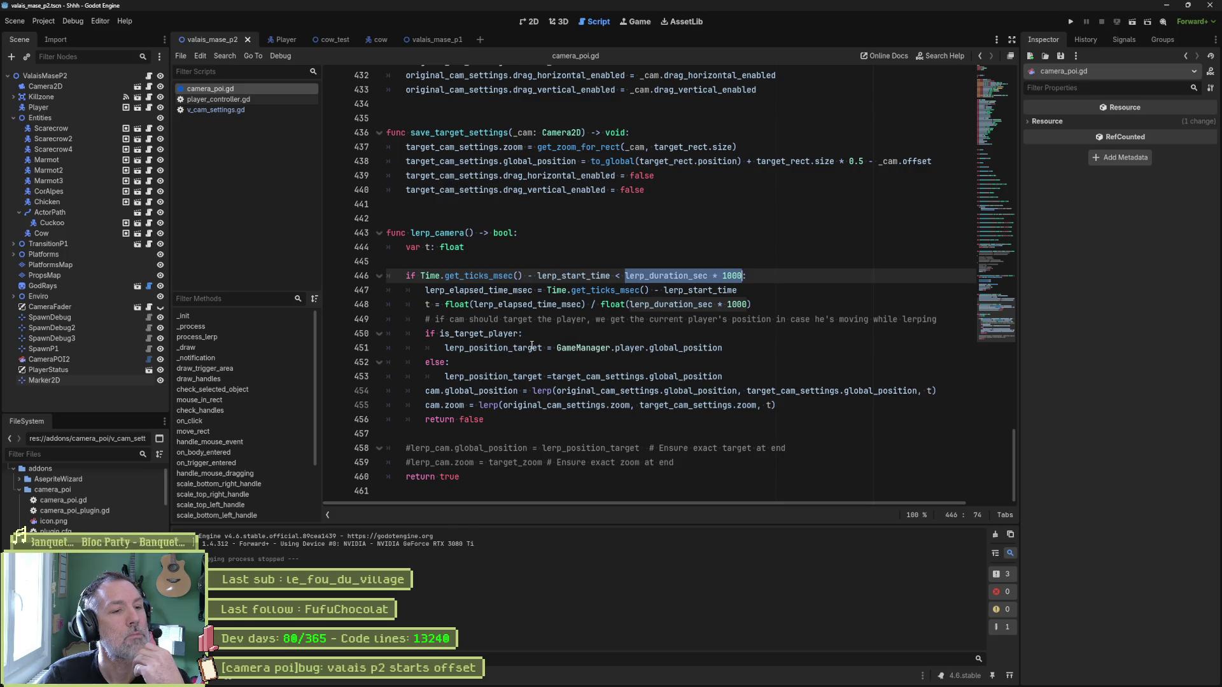
{"action": "left_click", "coordinate": [340, 348]}
{"action": "key", "text": "F6"}
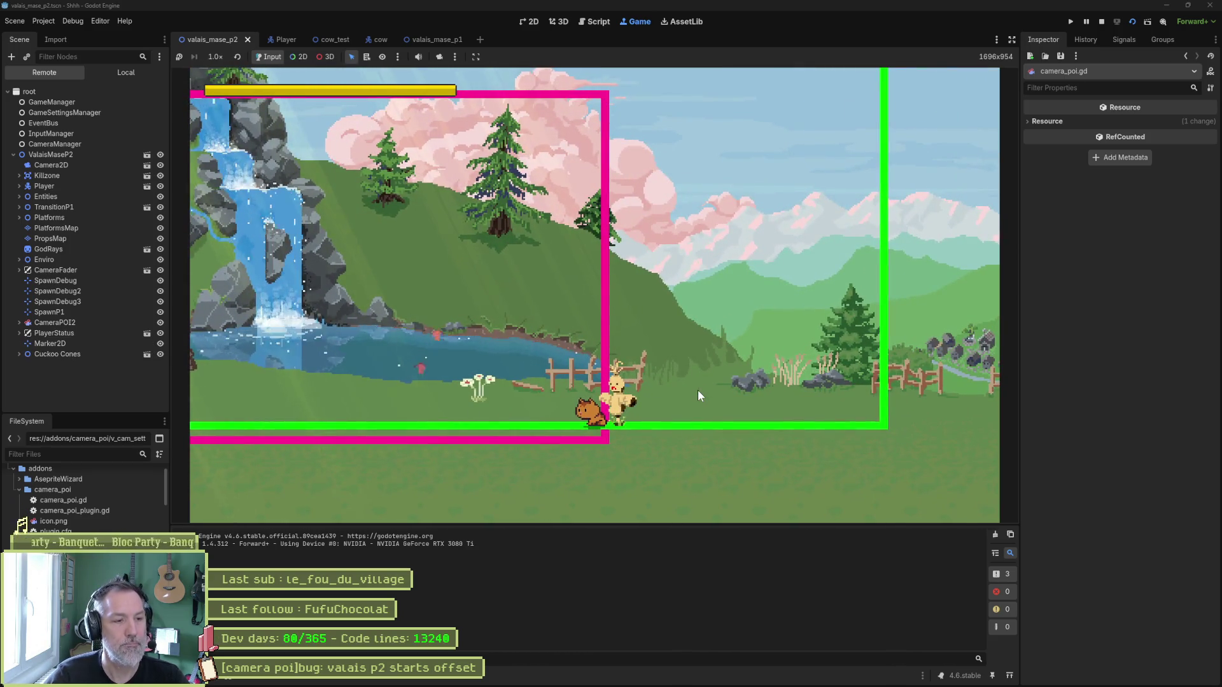
Stop the running game and look over the commented end-of-lerp lines 458–459.
{"action": "key", "text": "F8"}
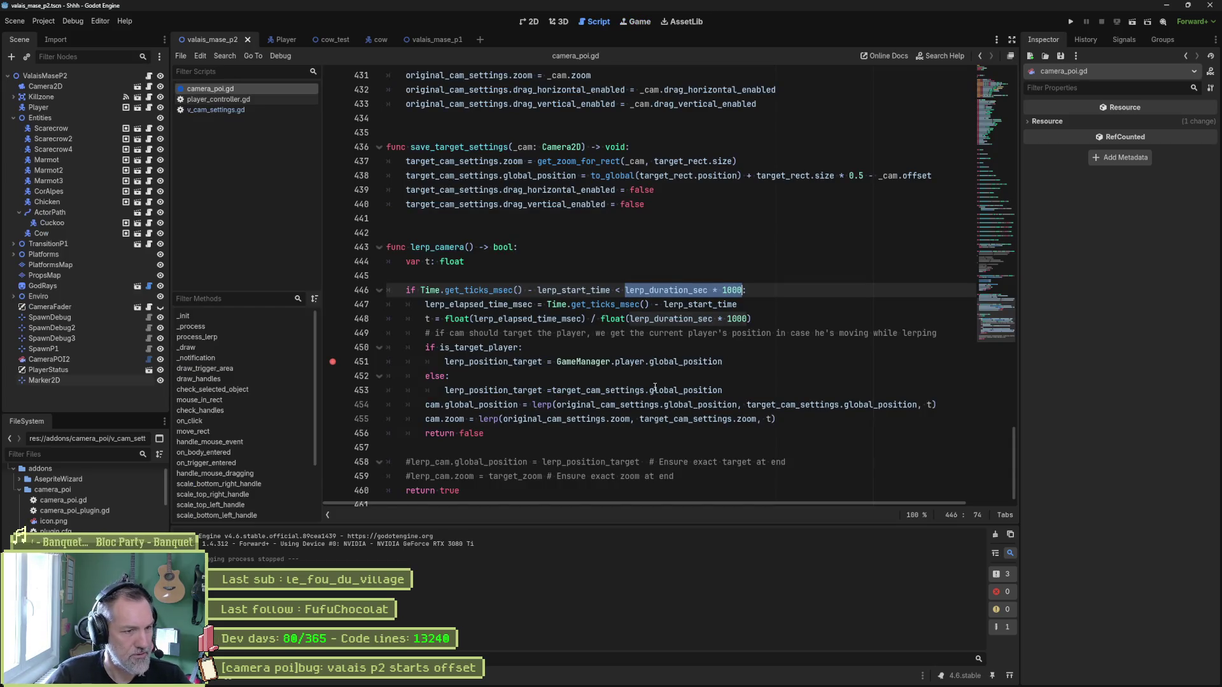
{"action": "scroll", "coordinate": [584, 424], "scroll_direction": "down", "scroll_amount": 1}
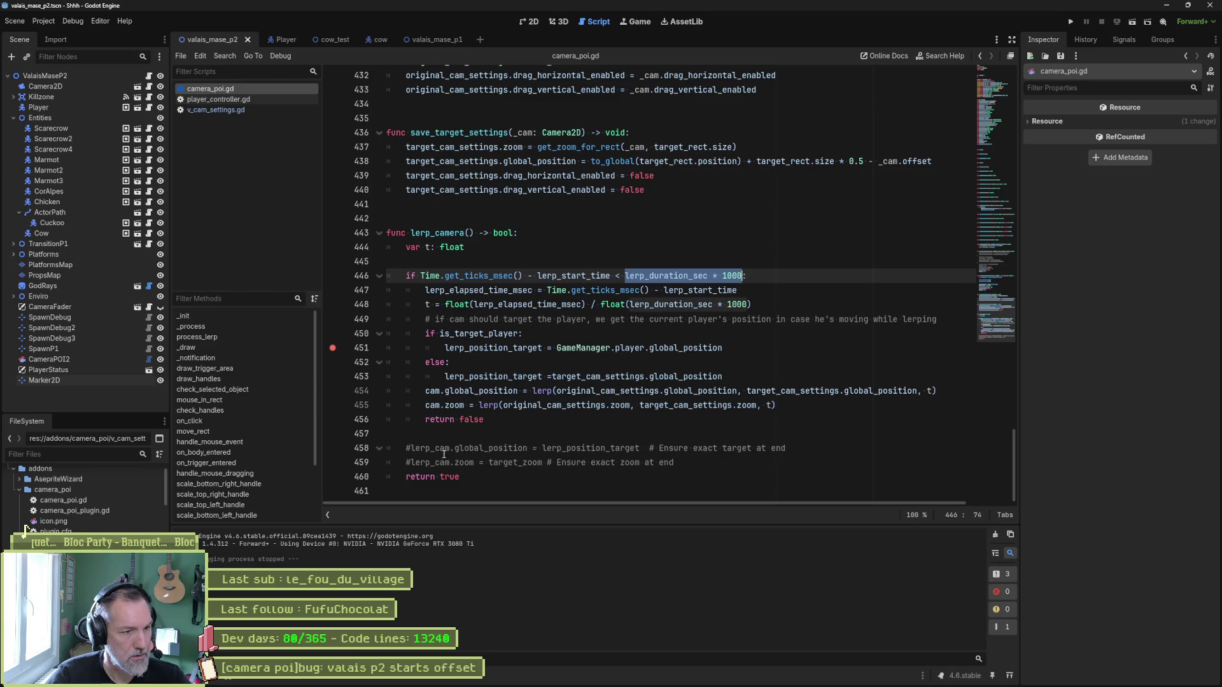
{"action": "left_click_drag", "start_coordinate": [440, 454], "coordinate": [450, 455]}
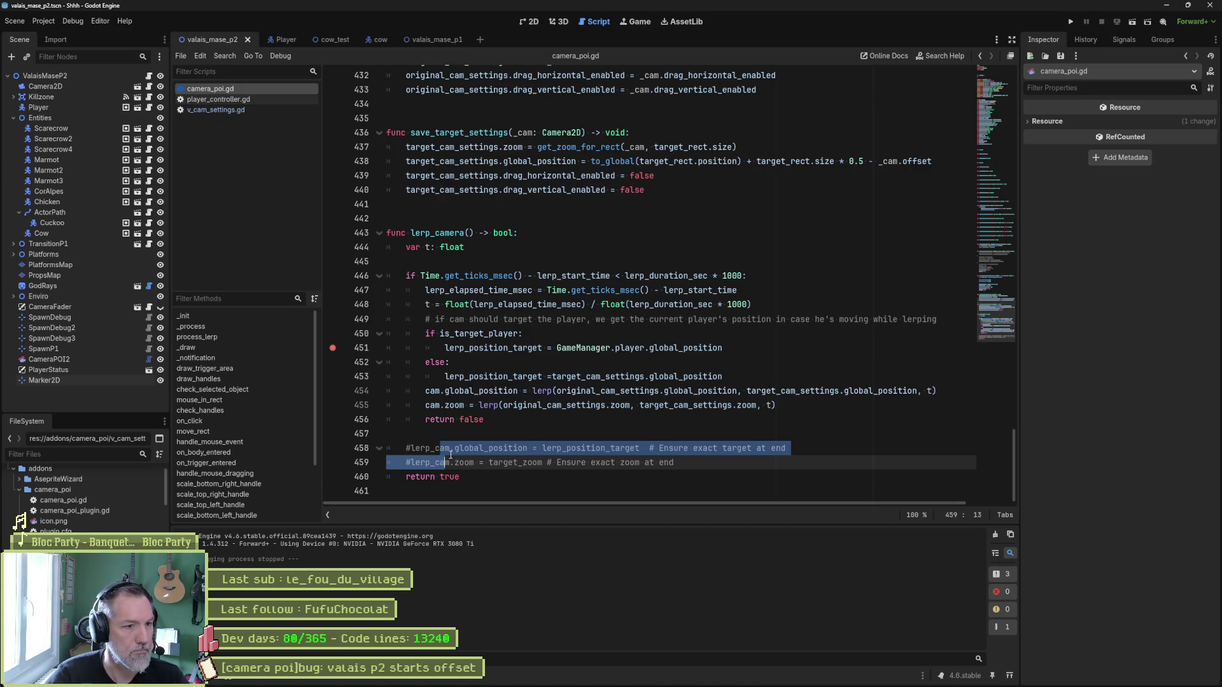
{"action": "left_click", "coordinate": [544, 431]}
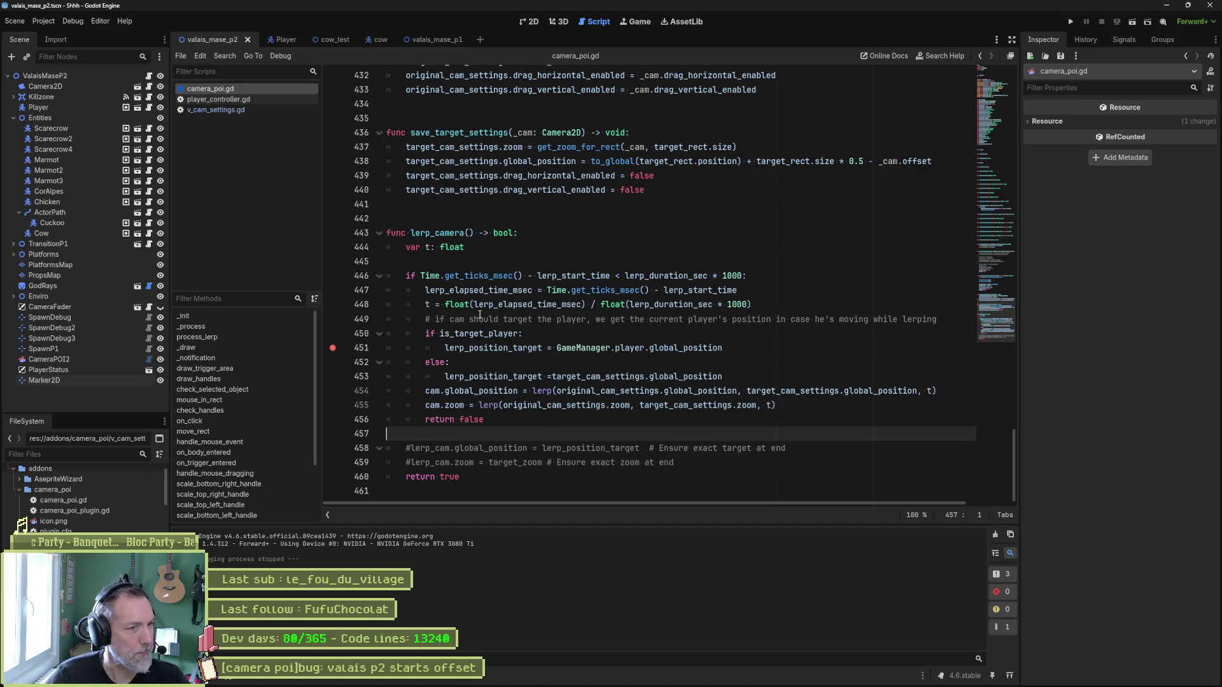
Scroll up to lerp_camera_to_target_rect and place the caret at the end of line 433.
{"action": "double_click", "coordinate": [437, 234]}
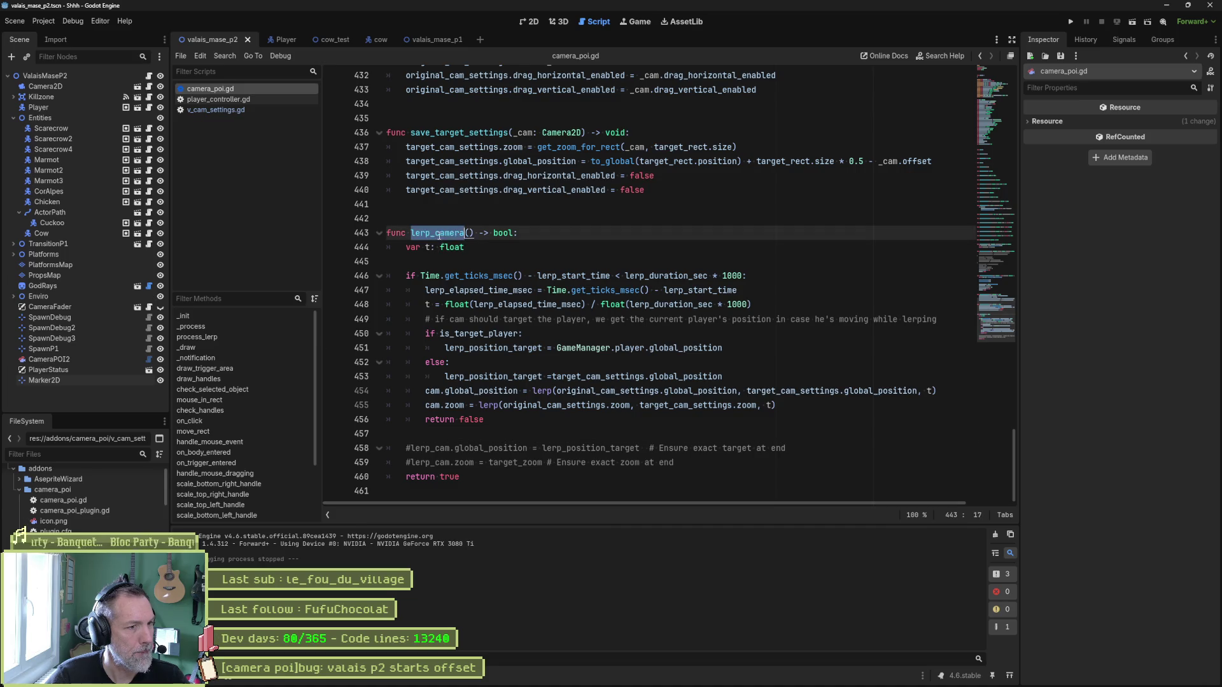
{"action": "scroll", "coordinate": [635, 385], "scroll_direction": "up", "scroll_amount": 3}
{"action": "scroll", "coordinate": [636, 386], "scroll_direction": "up", "scroll_amount": 3}
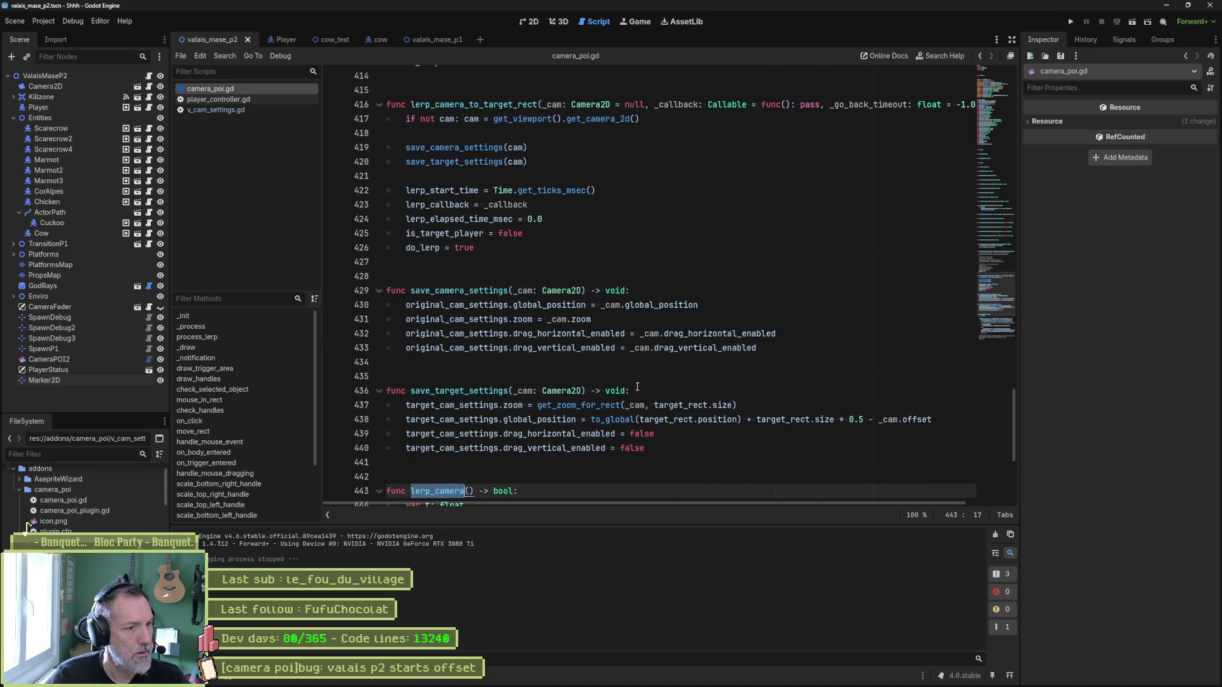
{"action": "left_click", "coordinate": [426, 248]}
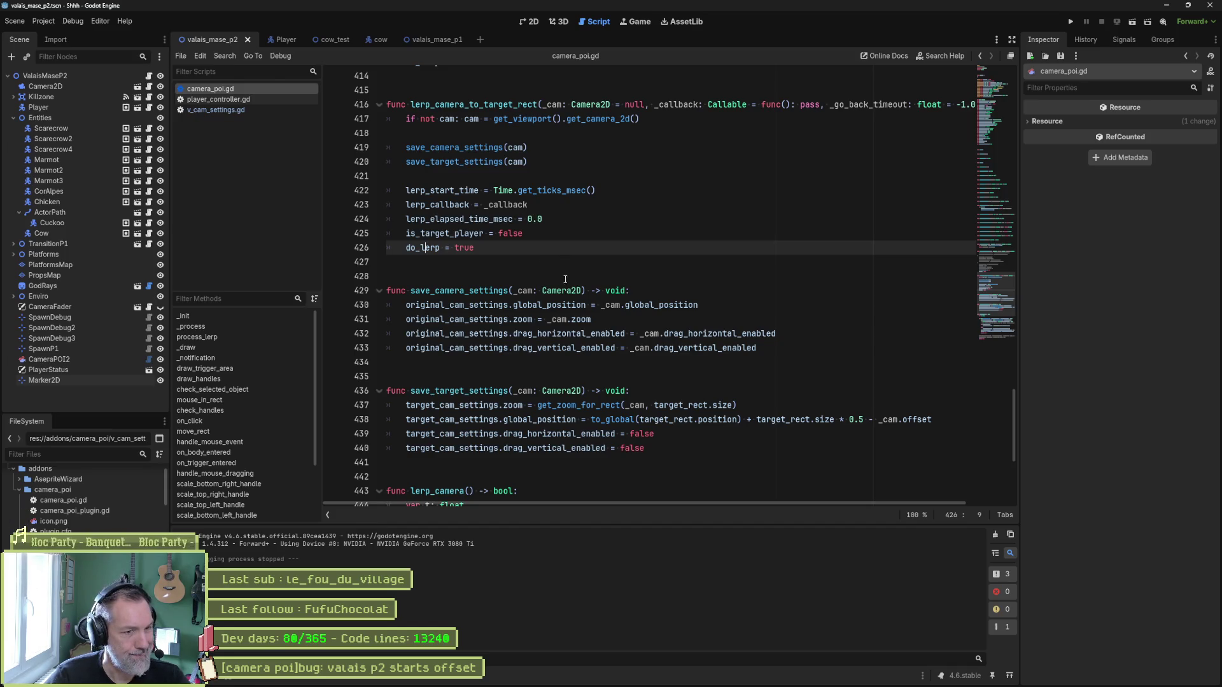
{"action": "scroll", "coordinate": [565, 279], "scroll_direction": "down", "scroll_amount": 6}
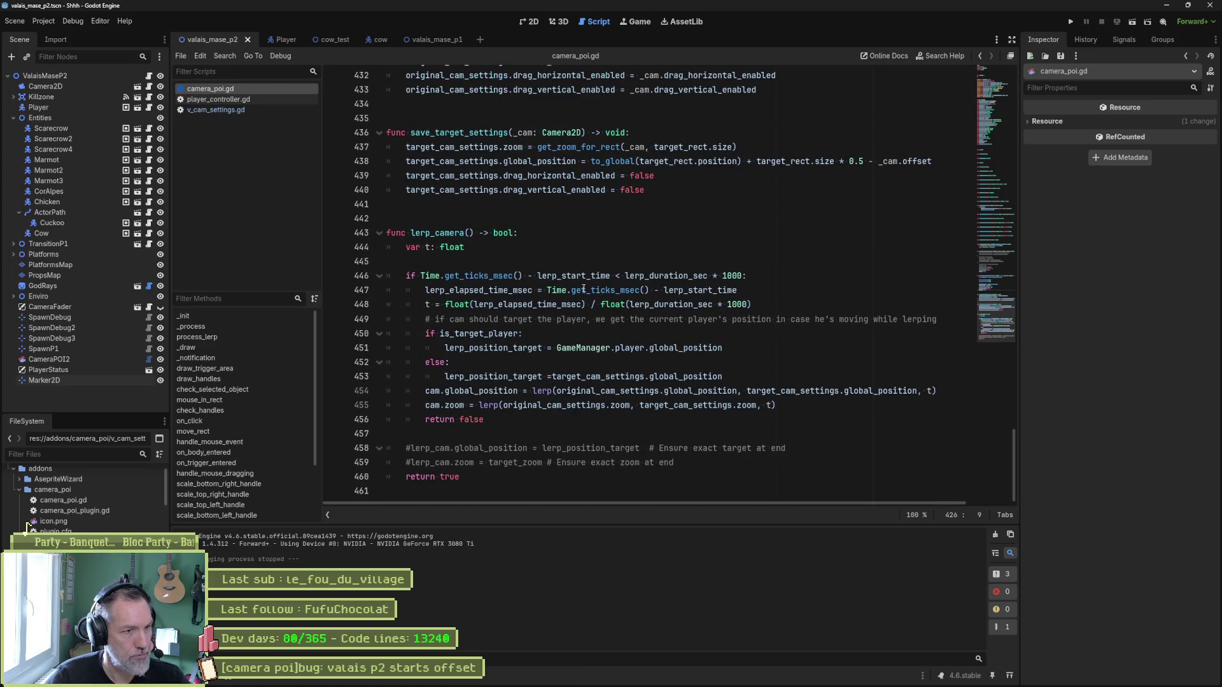
{"action": "scroll", "coordinate": [574, 287], "scroll_direction": "up", "scroll_amount": 6}
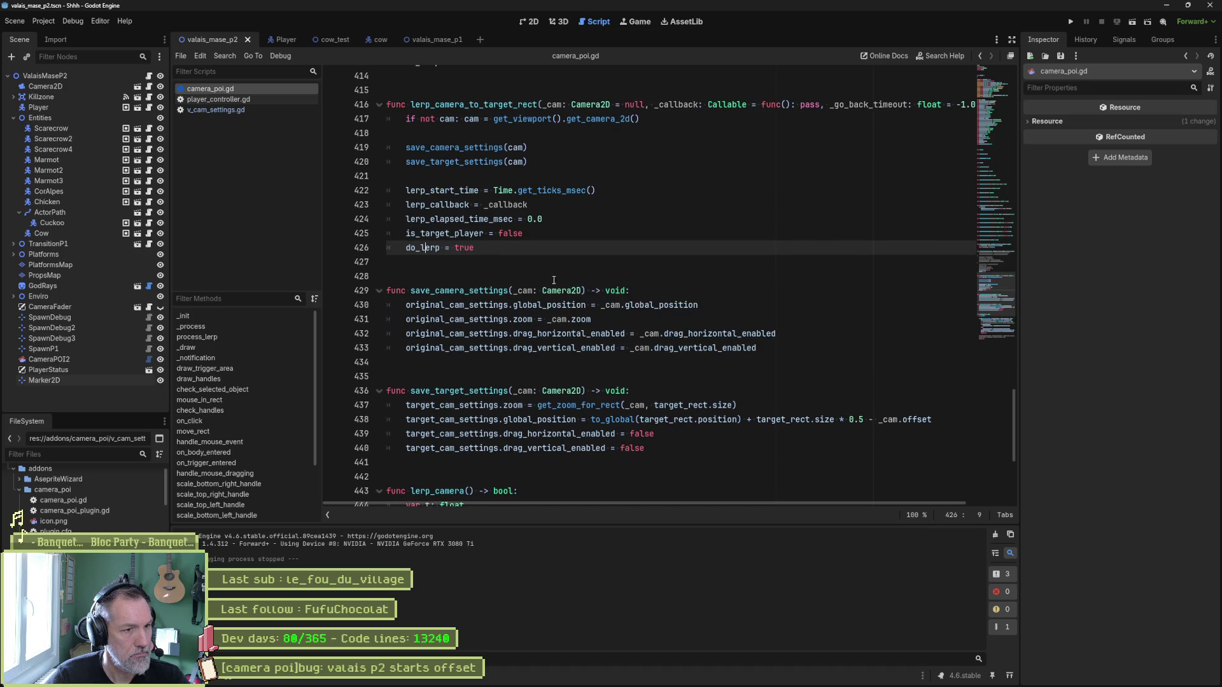
{"action": "left_click", "coordinate": [763, 348]}
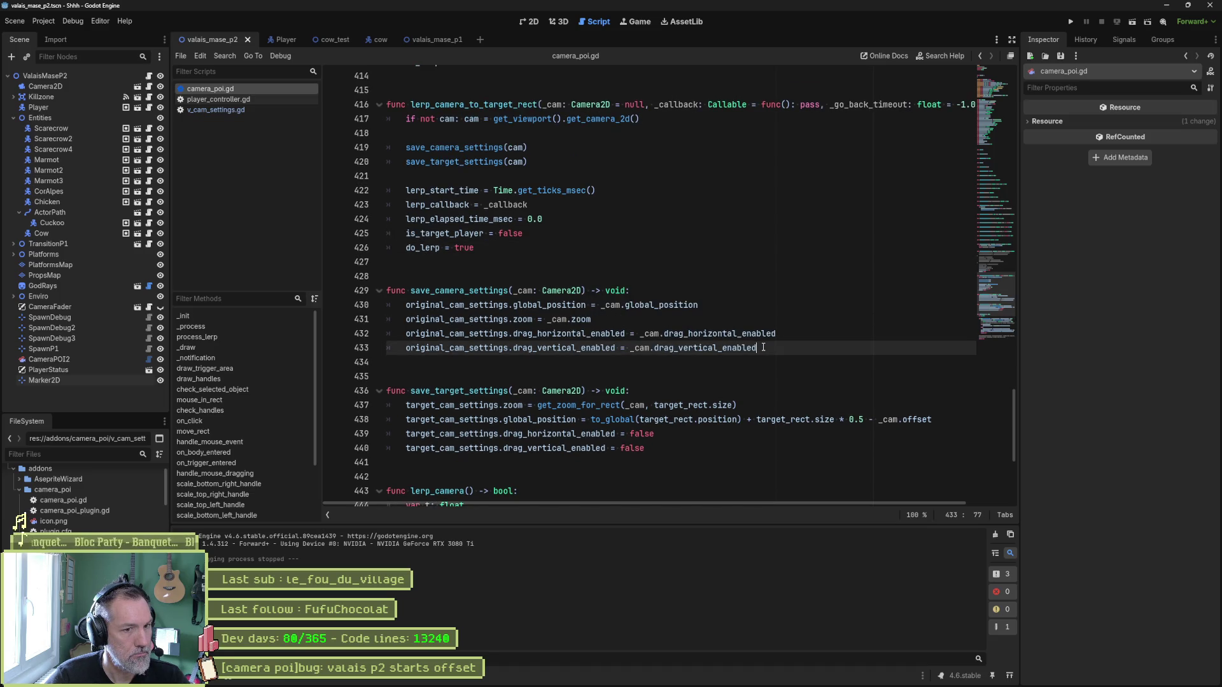
Add print_debug(self, " start lerp origina cam pos: ", original_cam_settings.global_position) after line 433.
{"action": "key", "text": "Return"}
{"action": "type", "text": "print_d"}
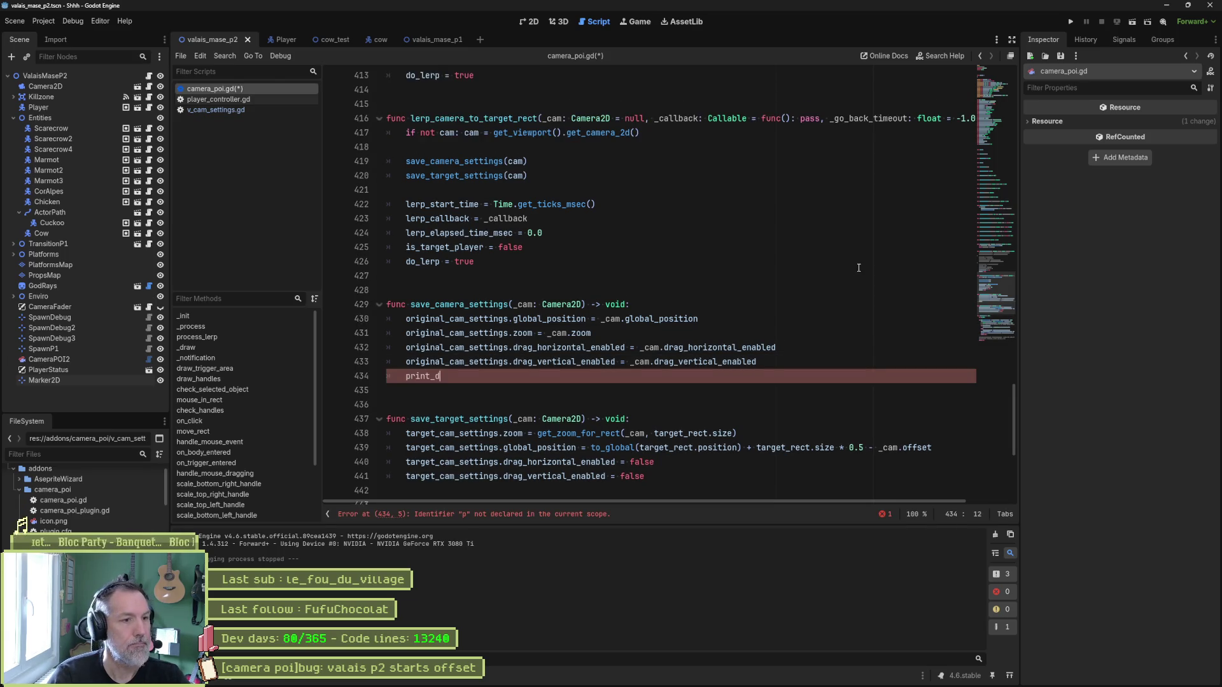
{"action": "type", "text": "ebug(self, \""}
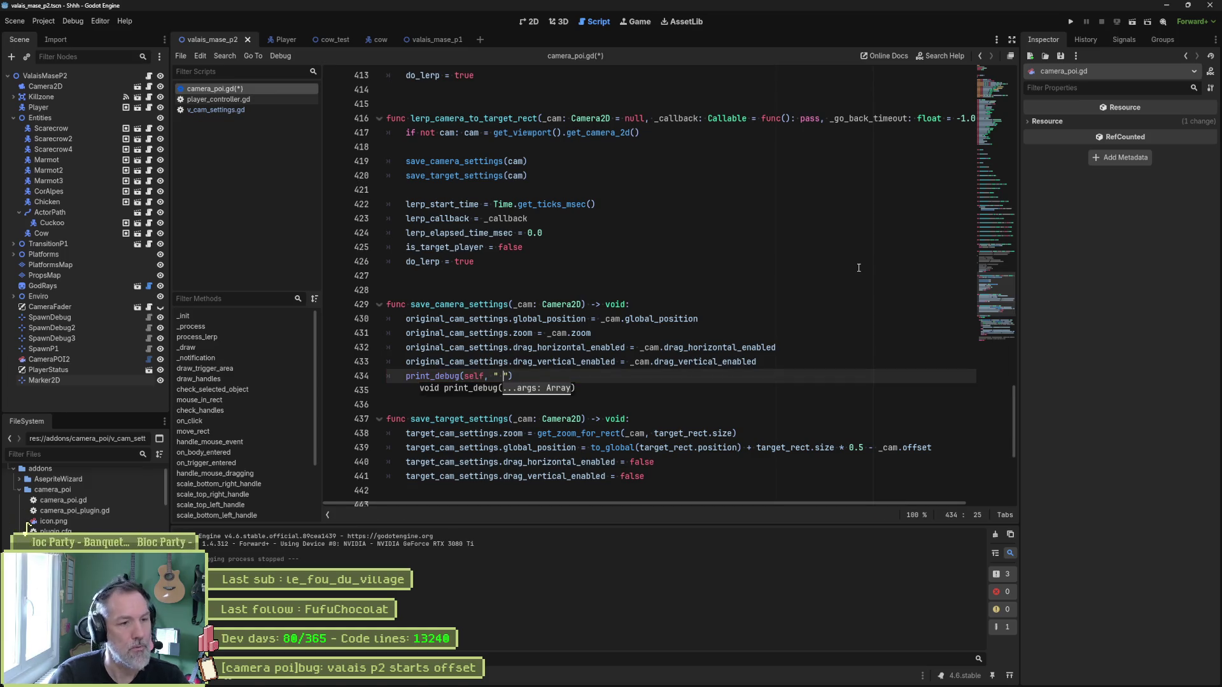
{"action": "type", "text": " start lerp origina cam"}
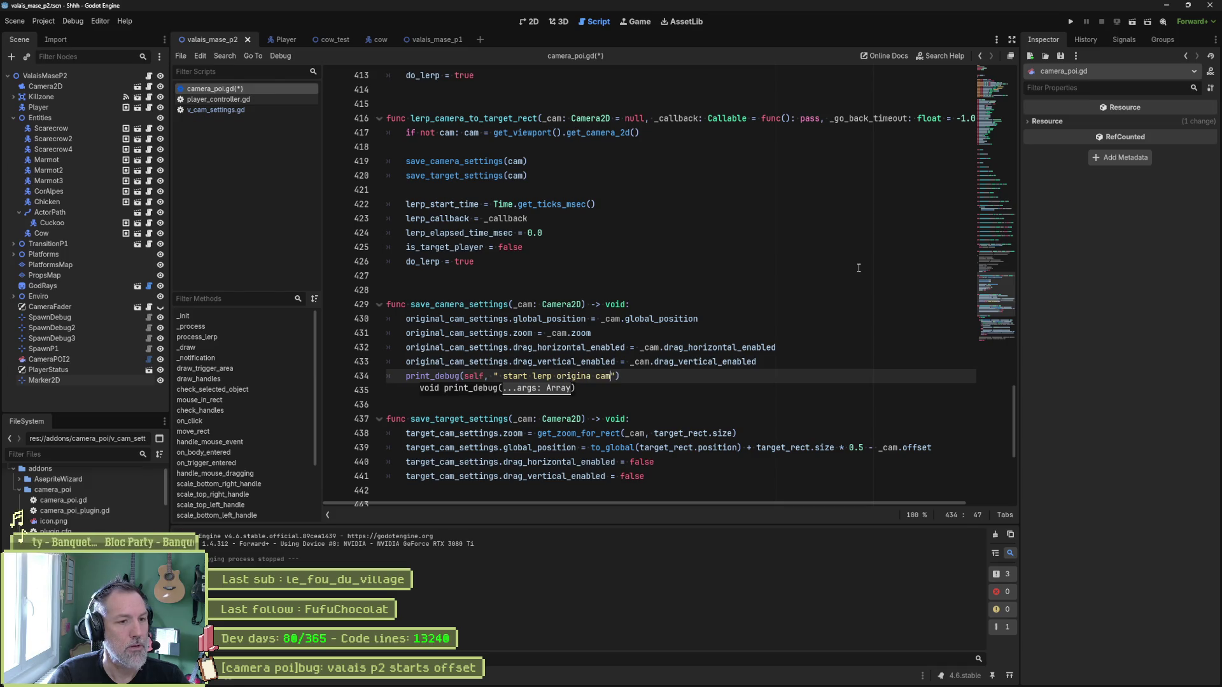
{"action": "type", "text": " pos: \","}
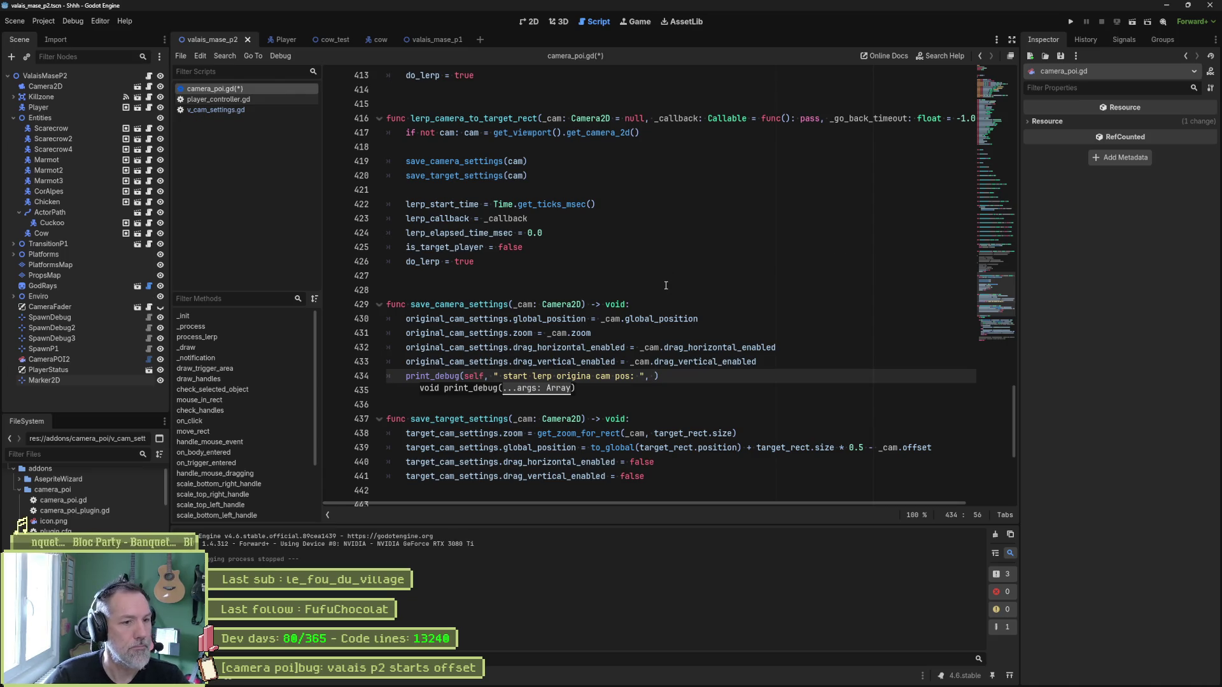
{"action": "left_click_drag", "start_coordinate": [407, 320], "coordinate": [586, 320]}
{"action": "key", "text": "ctrl+c"}
{"action": "left_click", "coordinate": [655, 376]}
{"action": "key", "text": "ctrl+v"}
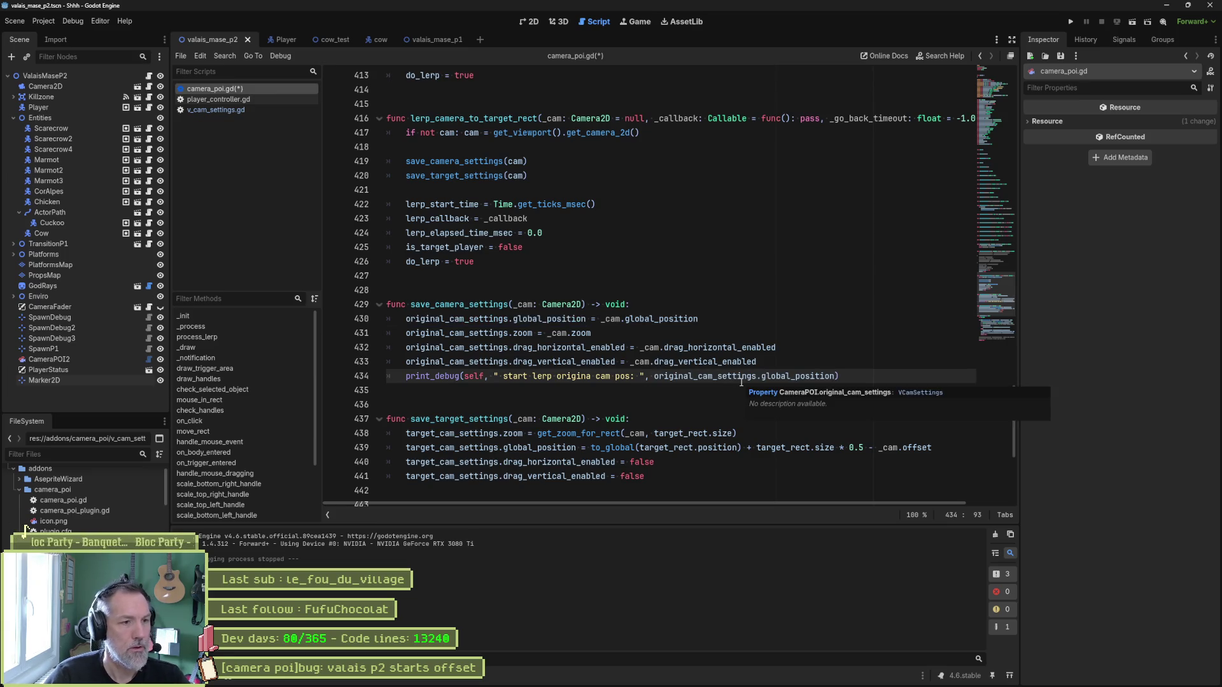
{"action": "left_click", "coordinate": [855, 371]}
Copy the print_debug line into save_target_settings, logging target_cam_settings as 'target cam pos'.
{"action": "key", "text": "shift+Up"}
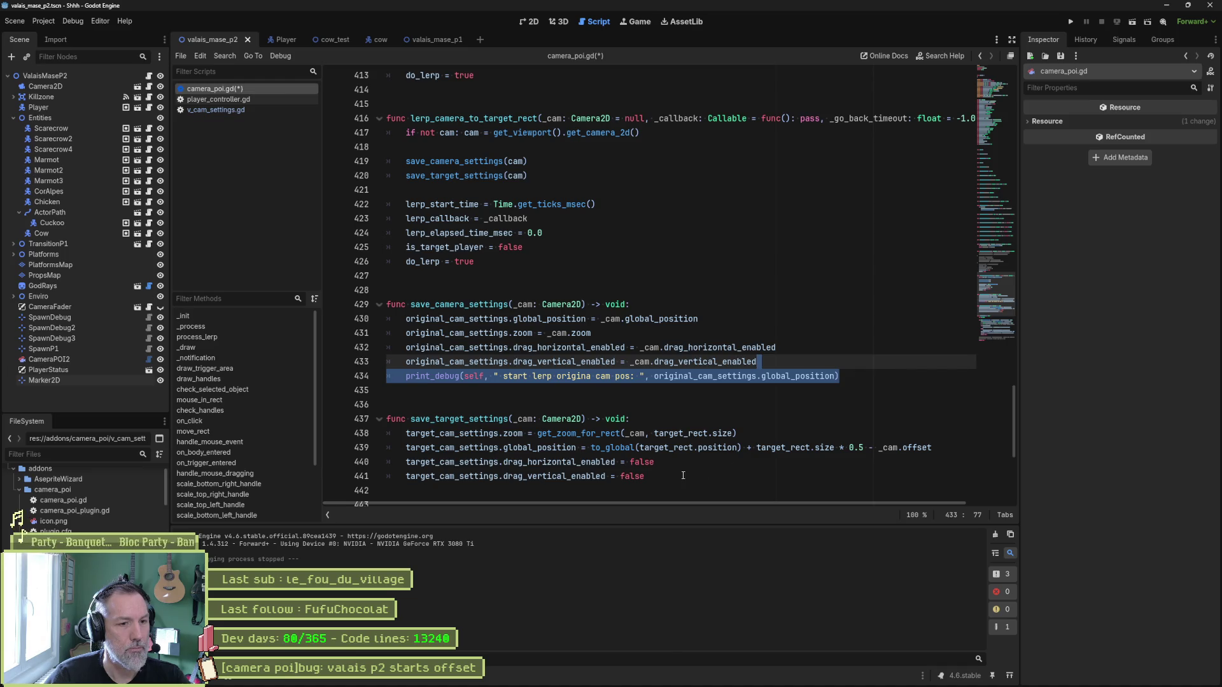
{"action": "key", "text": "ctrl+c"}
{"action": "left_click", "coordinate": [683, 476]}
{"action": "key", "text": "ctrl+v"}
{"action": "scroll", "coordinate": [683, 476], "scroll_direction": "down", "scroll_amount": 2}
{"action": "double_click", "coordinate": [452, 390]}
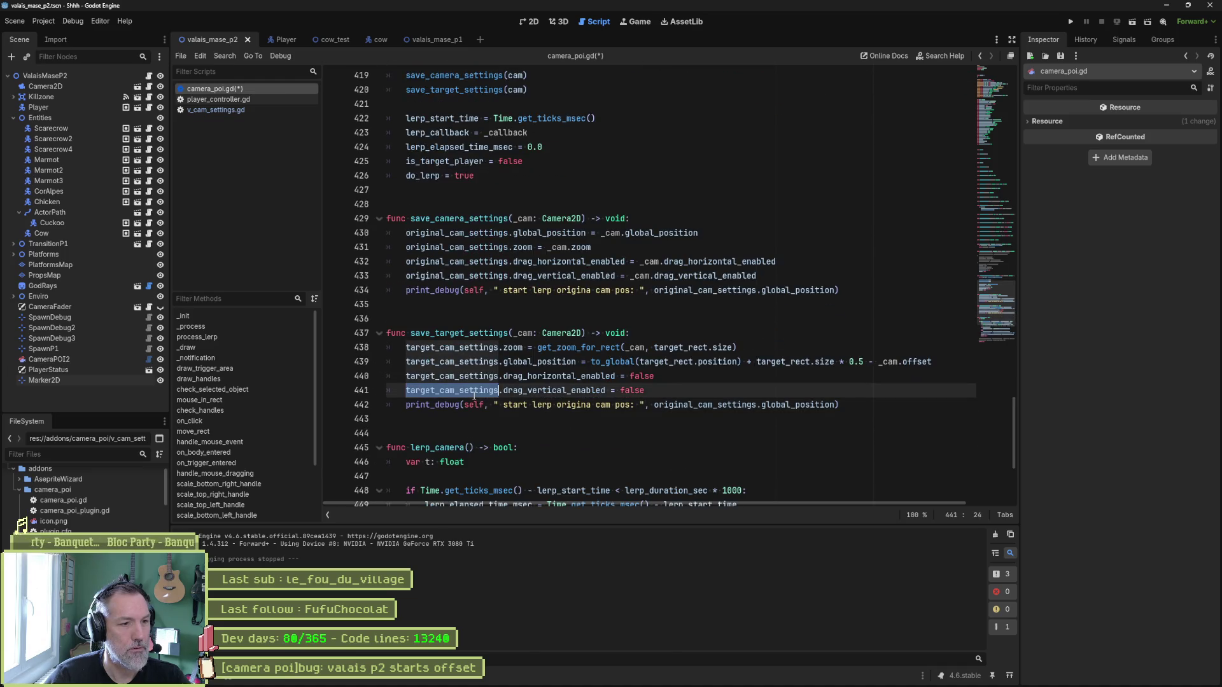
{"action": "key", "text": "ctrl+c"}
{"action": "double_click", "coordinate": [710, 405]}
{"action": "key", "text": "ctrl+v"}
{"action": "left_click", "coordinate": [593, 405]}
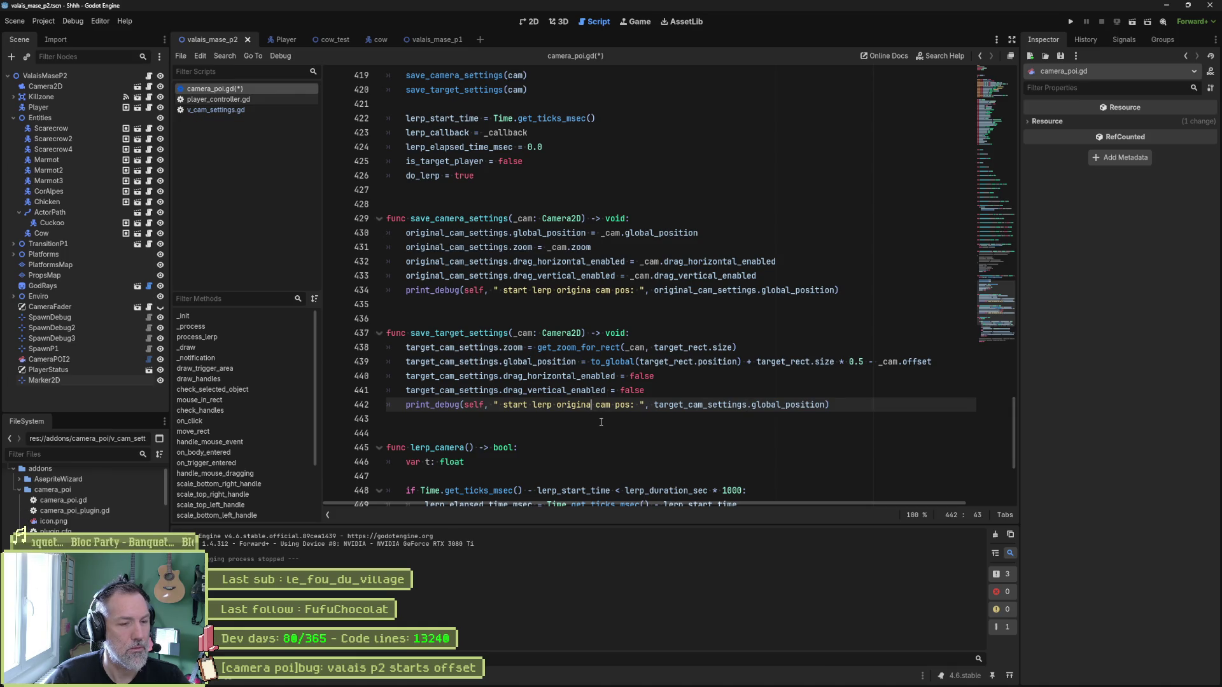
{"action": "key", "text": "ctrl+Left"}
{"action": "key", "text": "ctrl+shift+Right"}
{"action": "key", "text": "ctrl+shift+Right"}
{"action": "type", "text": "target"}
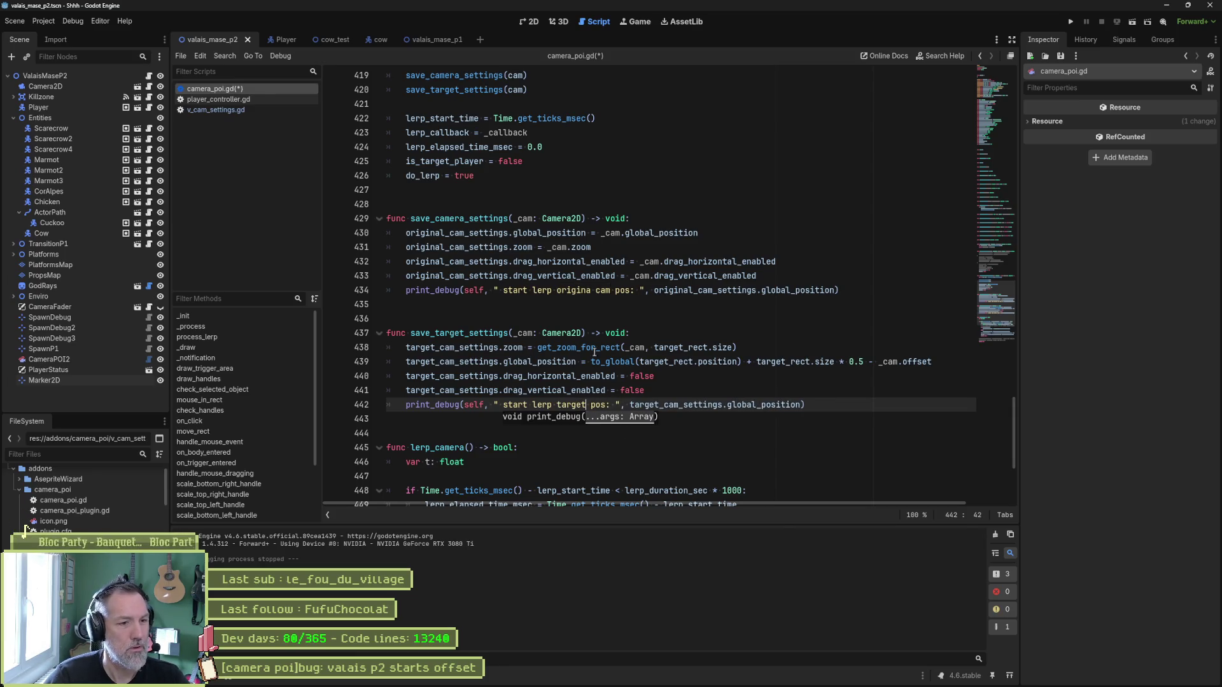
Fix 'origina' to 'original' on line 434, save the script, and run the scene.
{"action": "left_click", "coordinate": [591, 290]}
{"action": "type", "text": "l"}
{"action": "key", "text": "ctrl+s"}
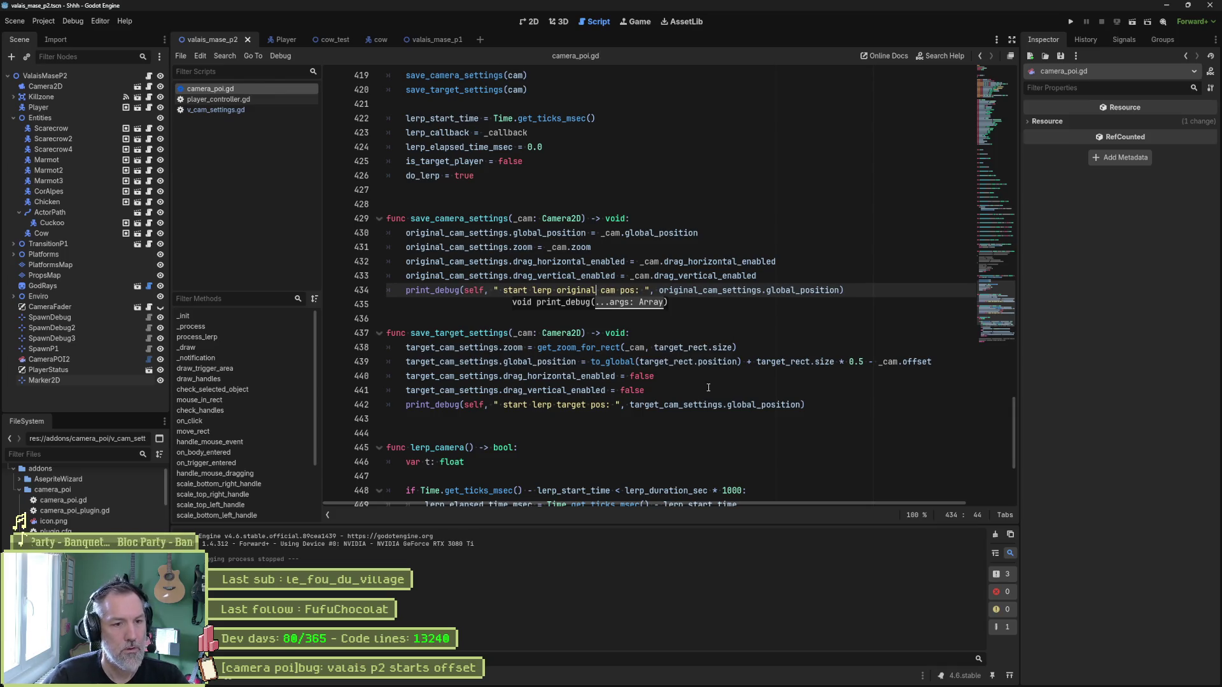
{"action": "left_click", "coordinate": [708, 387]}
{"action": "key", "text": "F6"}
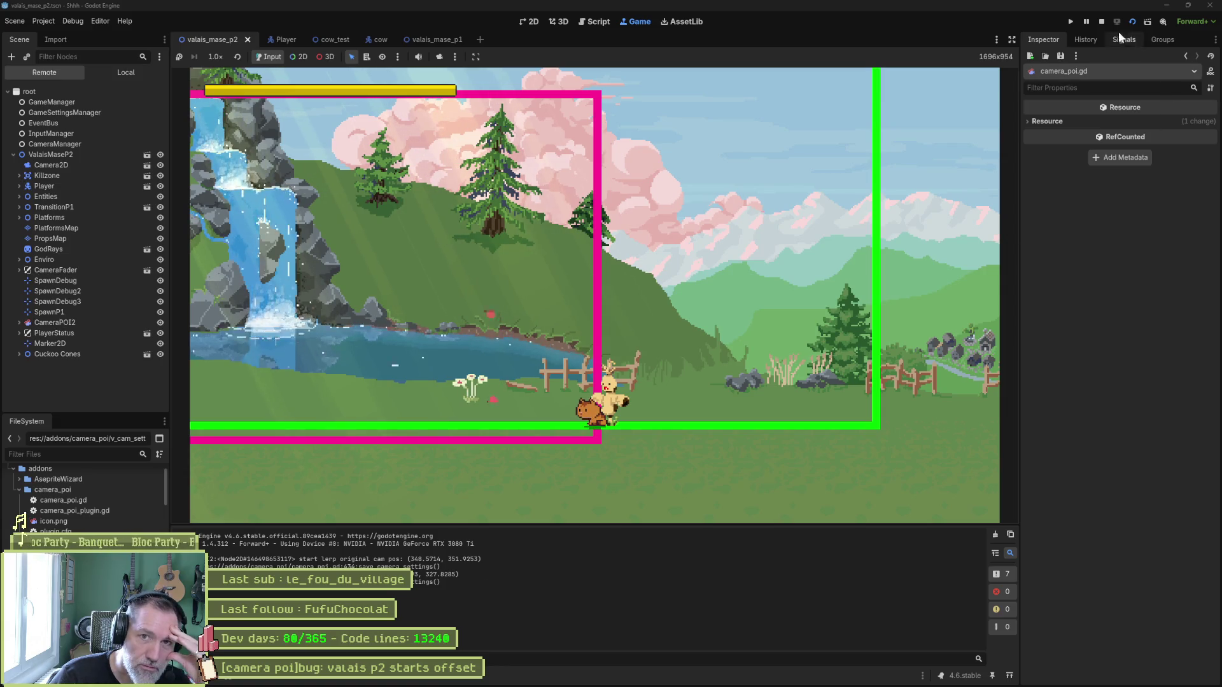
Stop the game and return to the valais_mase_p2 scene in the 2D editor.
{"action": "left_click", "coordinate": [1100, 22]}
{"action": "key", "text": "ctrl+F1"}
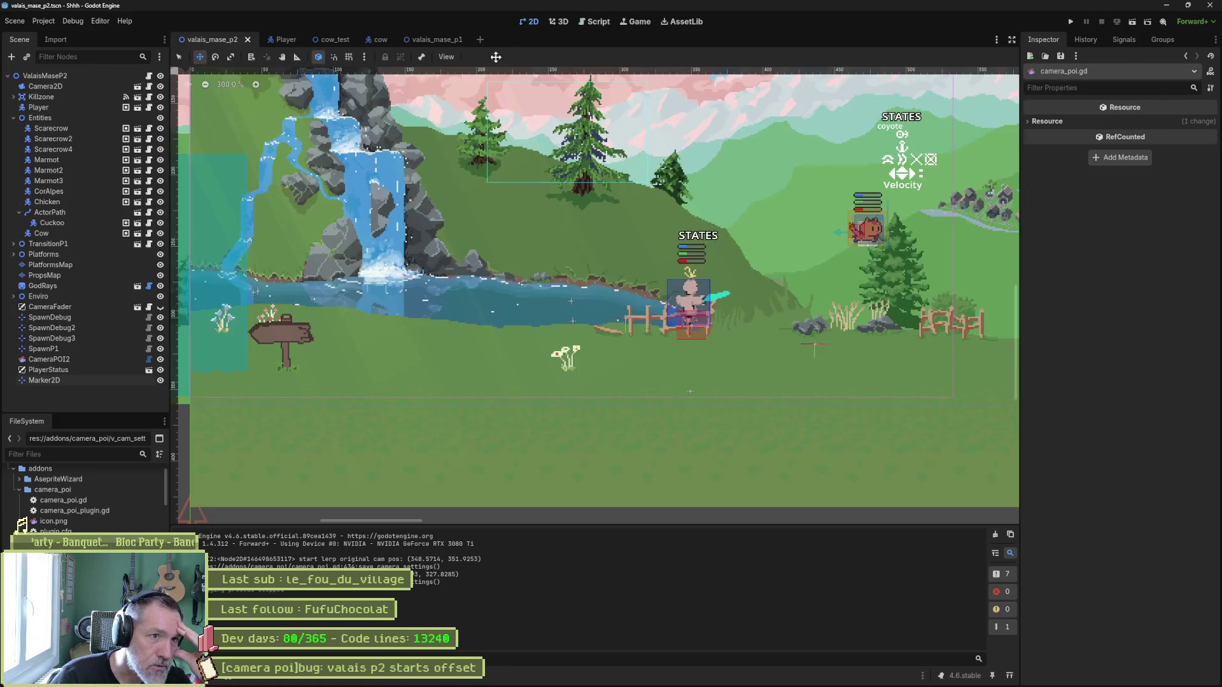
{"action": "left_click", "coordinate": [70, 380]}
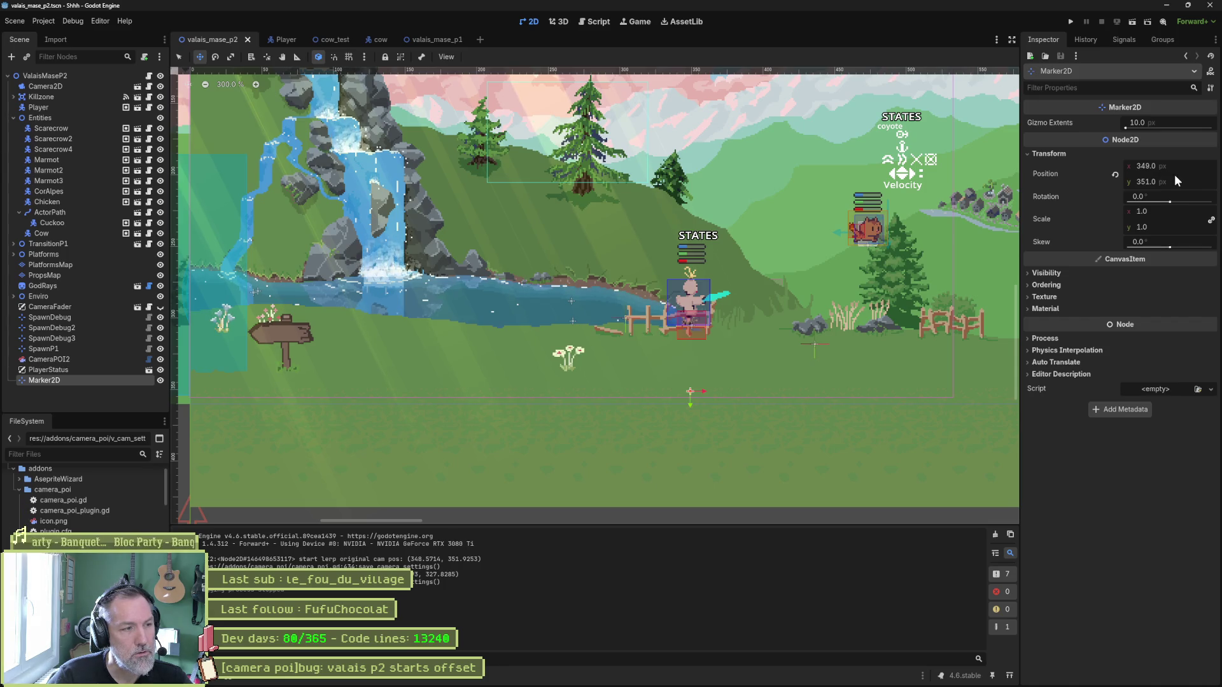
Show CameraPOI2's camera rects, hide the CameraFader overlay, and check Marker2D and Camera2D.
{"action": "left_click", "coordinate": [73, 360]}
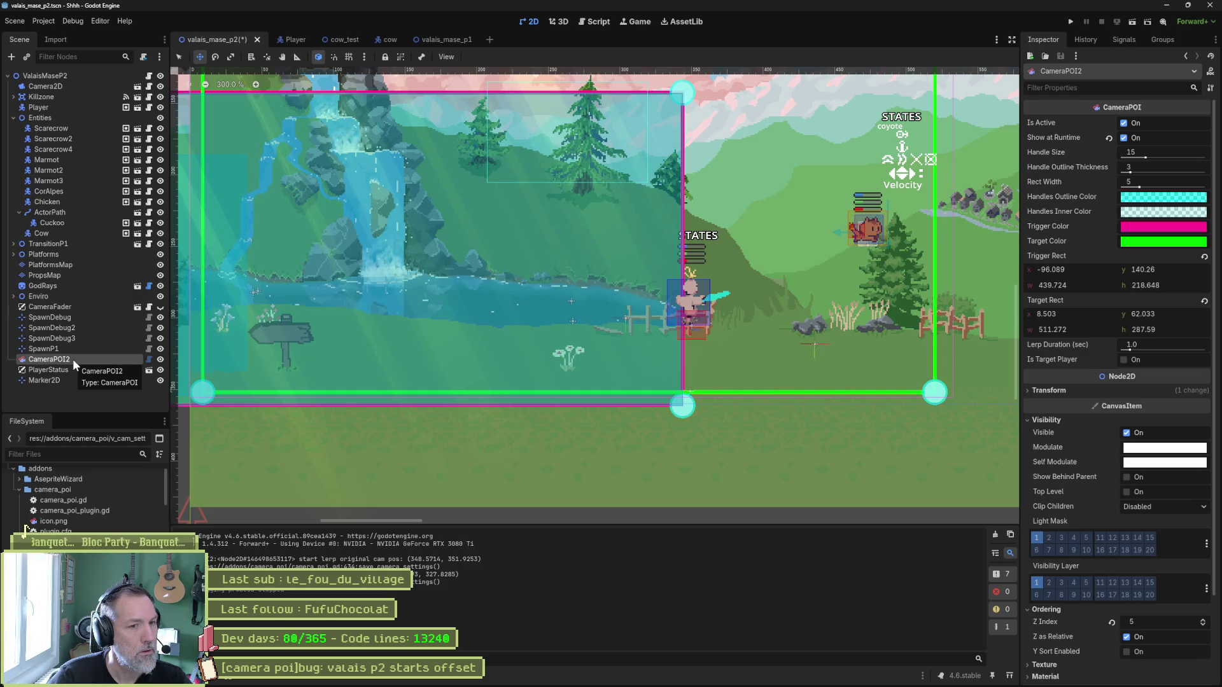
{"action": "left_click", "coordinate": [160, 308]}
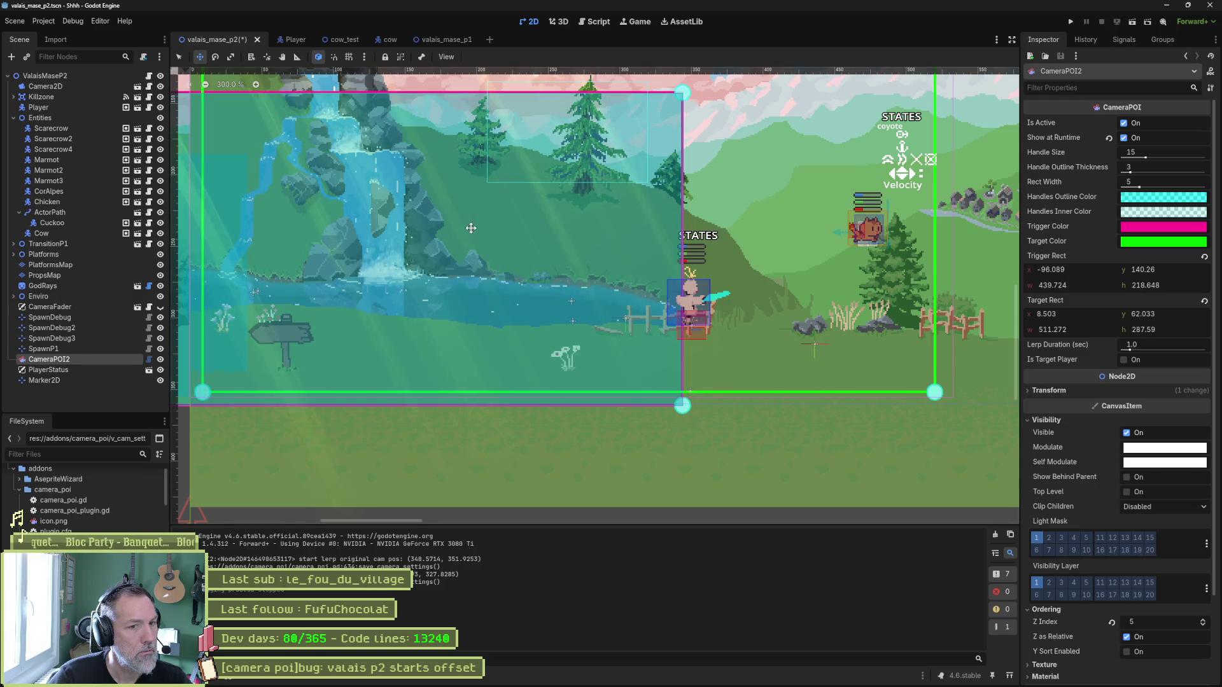
{"action": "scroll", "coordinate": [483, 334], "scroll_direction": "down", "scroll_amount": 2}
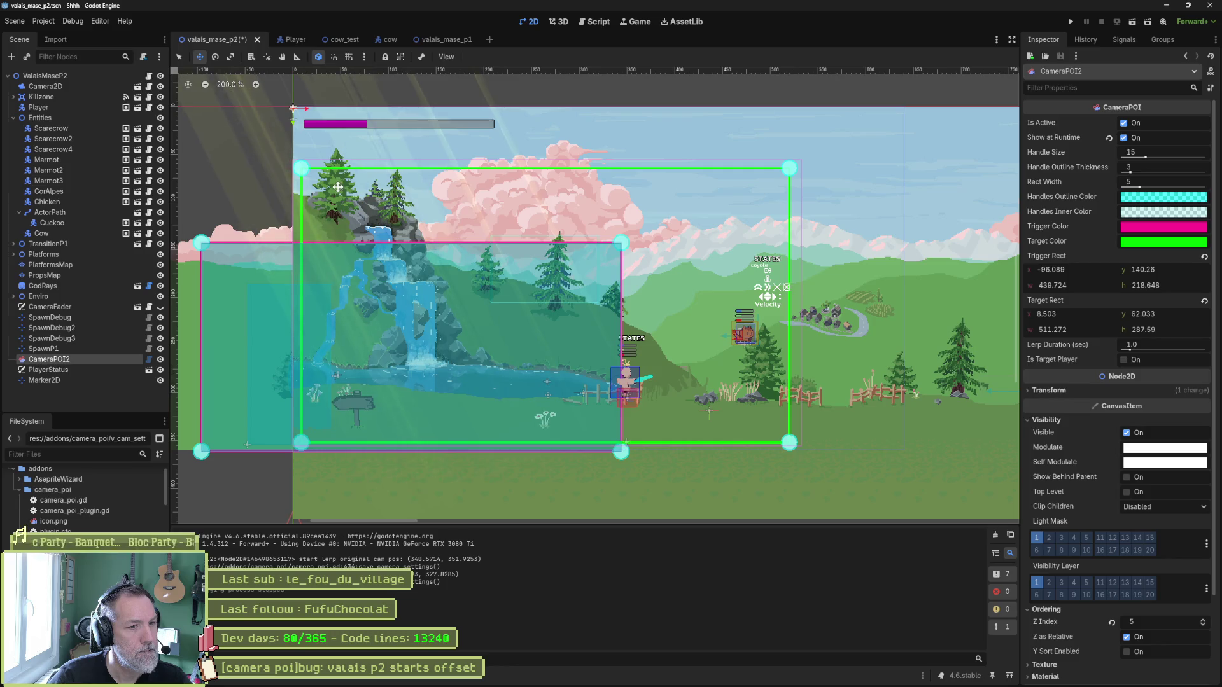
{"action": "left_click", "coordinate": [94, 380]}
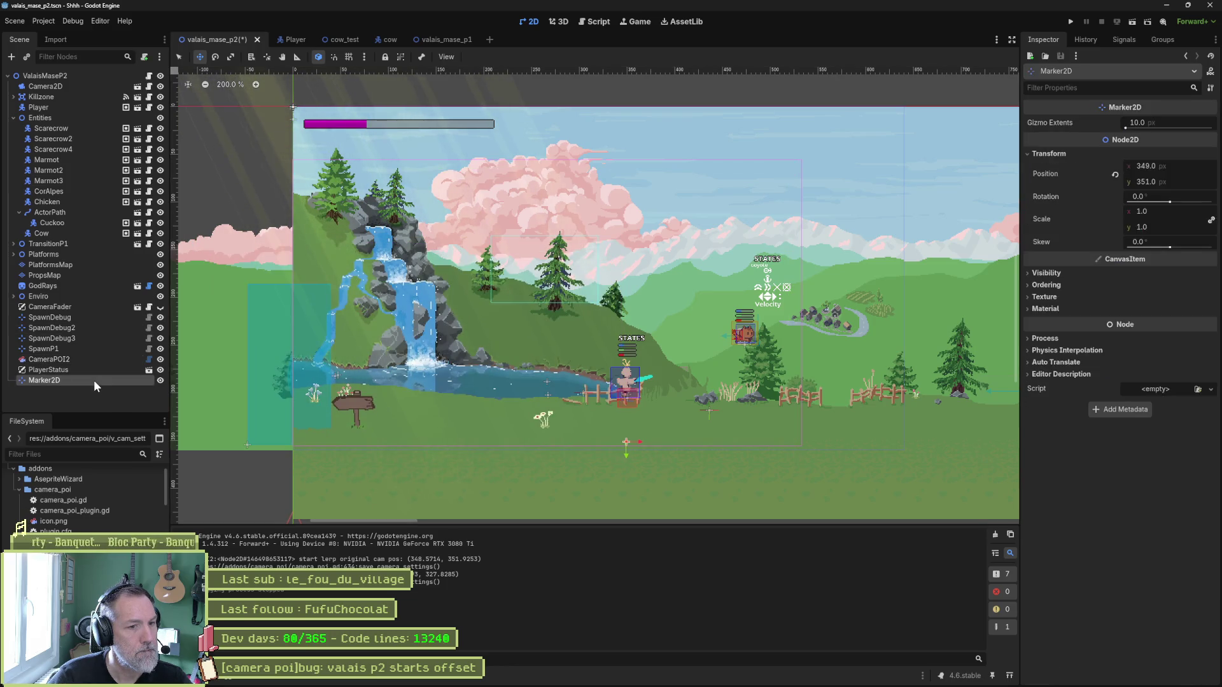
{"action": "left_click", "coordinate": [73, 86]}
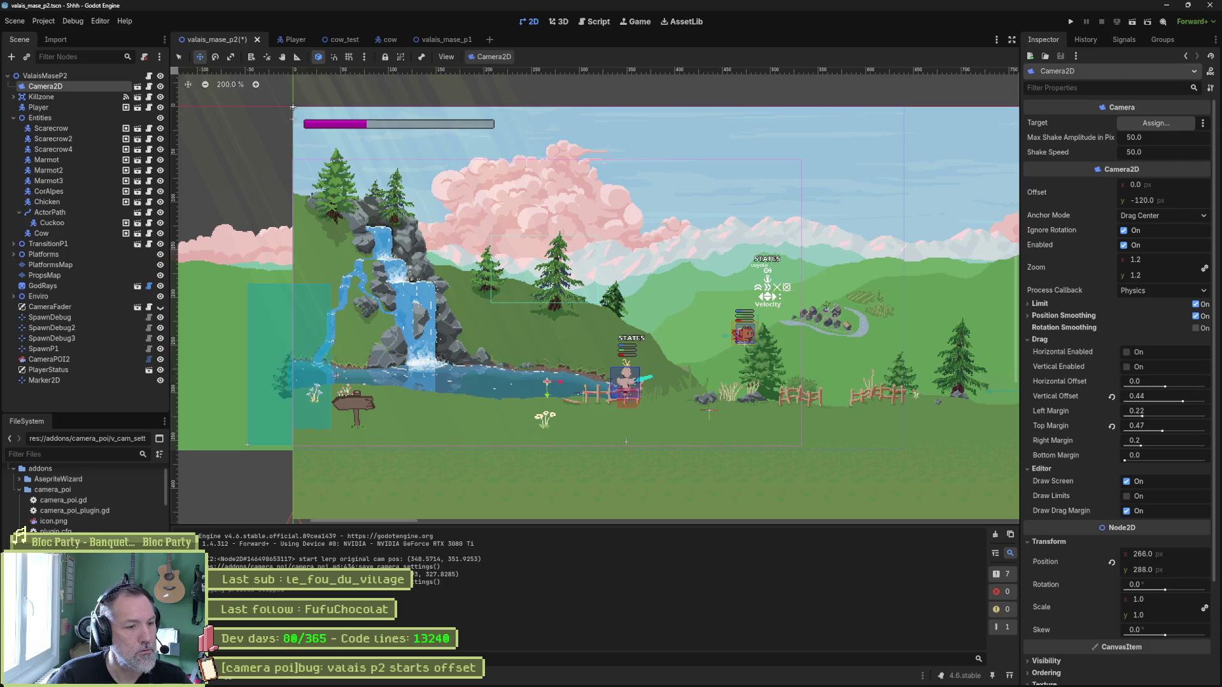
Duplicate Marker2D and set the copy's position to x 264, y 327.
{"action": "left_click", "coordinate": [63, 380]}
{"action": "key", "text": "ctrl+d"}
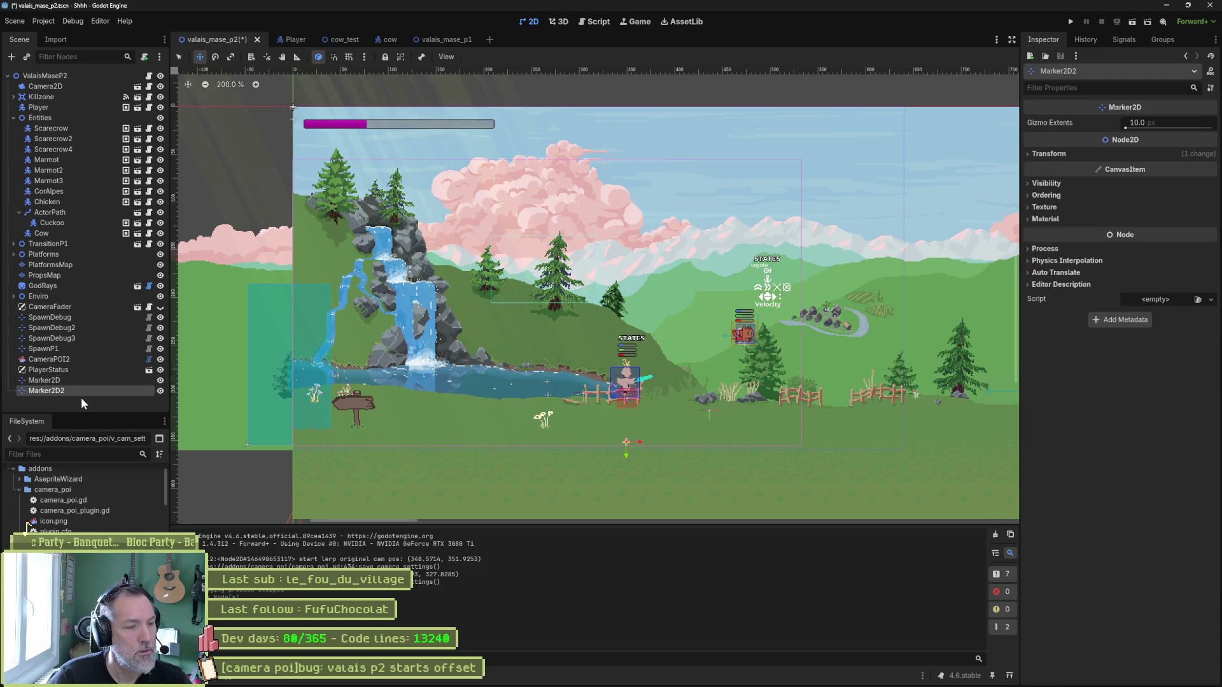
{"action": "left_click", "coordinate": [1049, 153]}
{"action": "left_click", "coordinate": [1182, 166]}
{"action": "type", "text": "264"}
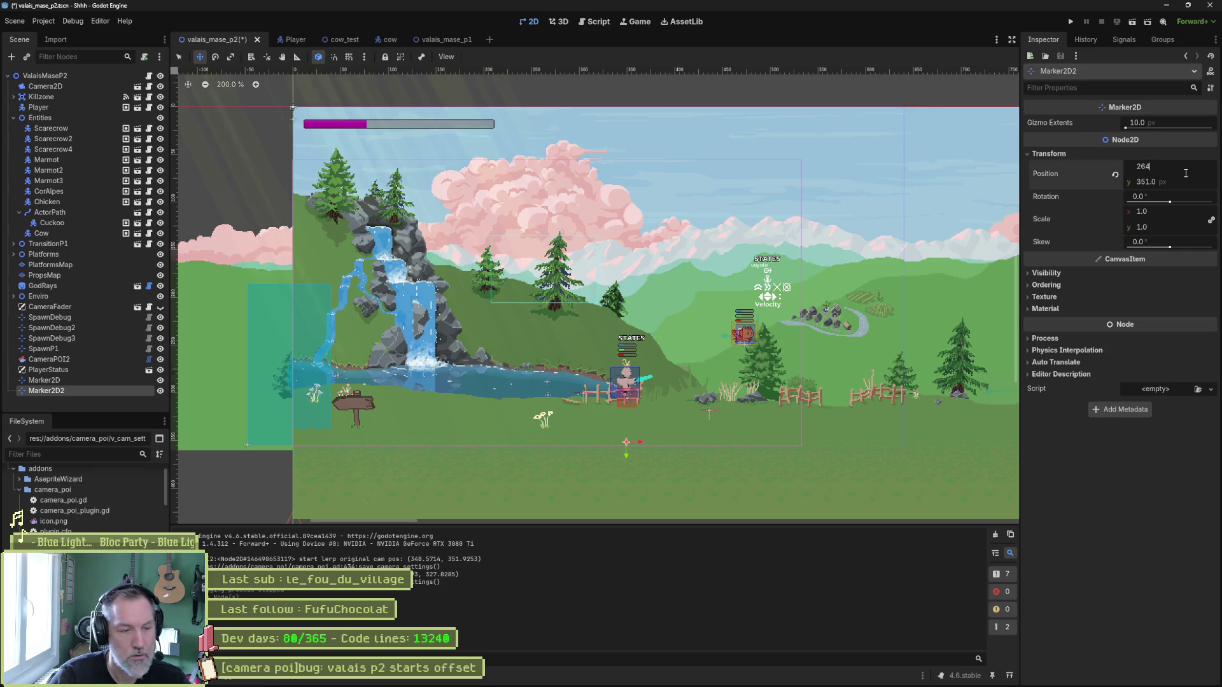
{"action": "key", "text": "Tab"}
{"action": "type", "text": "327"}
{"action": "key", "text": "Return"}
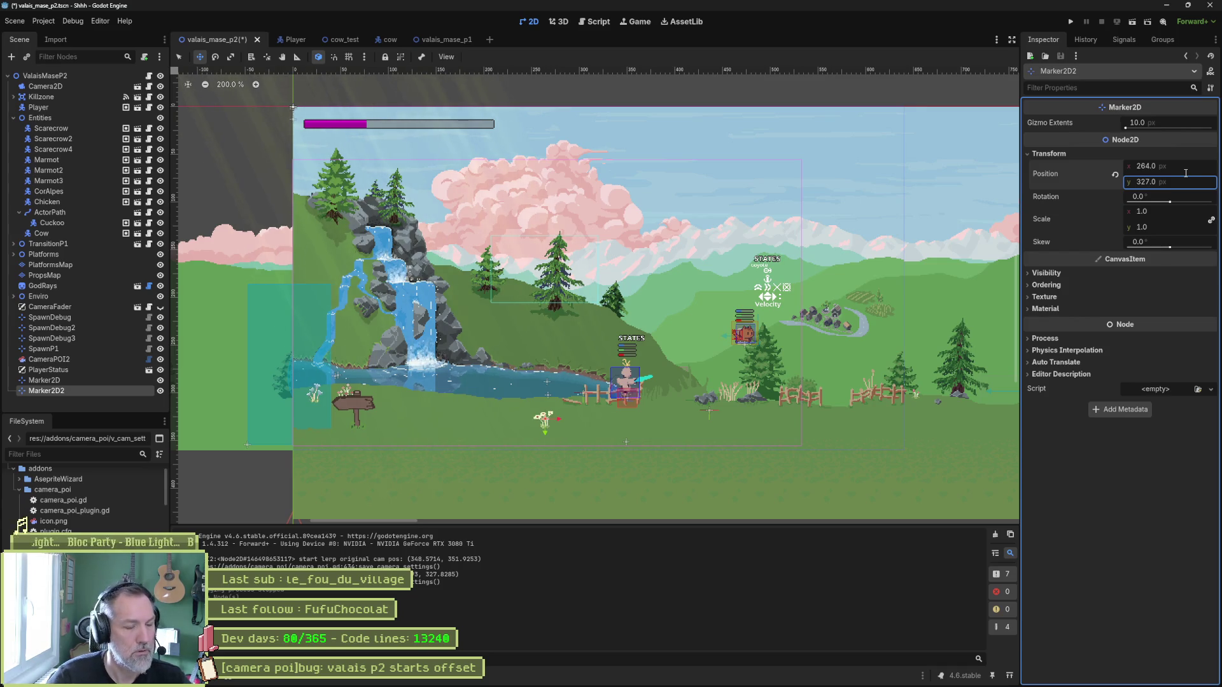
{"action": "left_click", "coordinate": [52, 361]}
{"action": "left_click", "coordinate": [57, 360]}
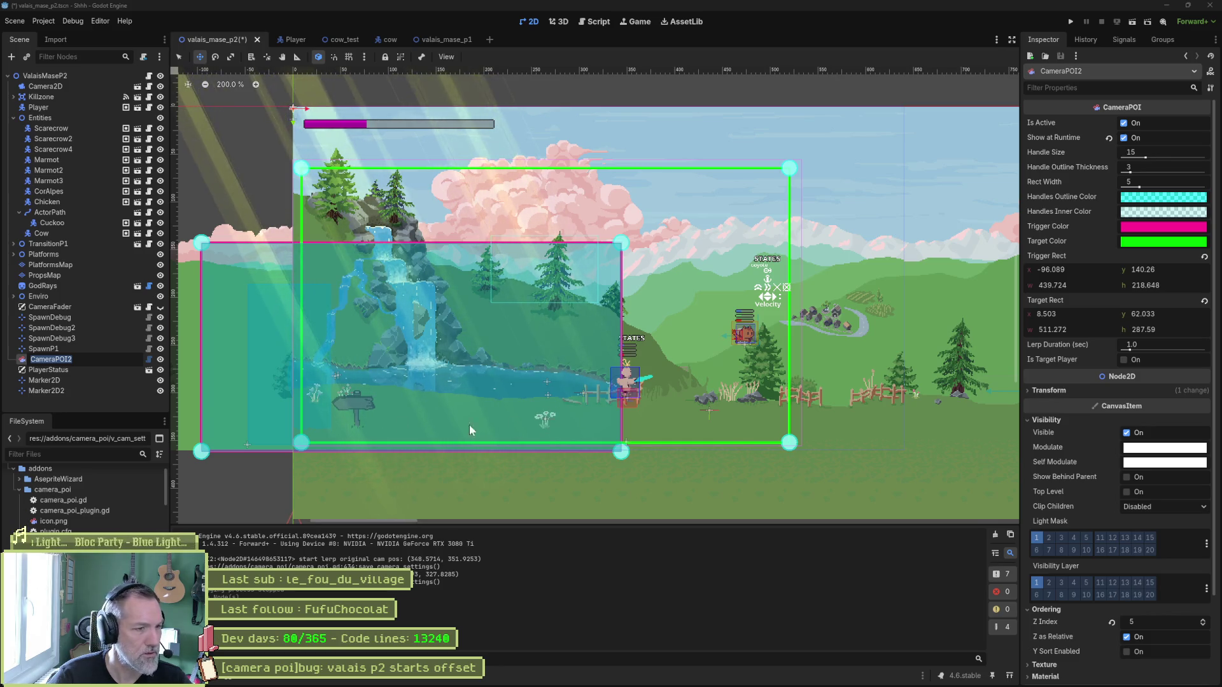
Select CameraPOI2 and drag its green target rect well to the right on the canvas.
{"action": "left_click", "coordinate": [68, 389]}
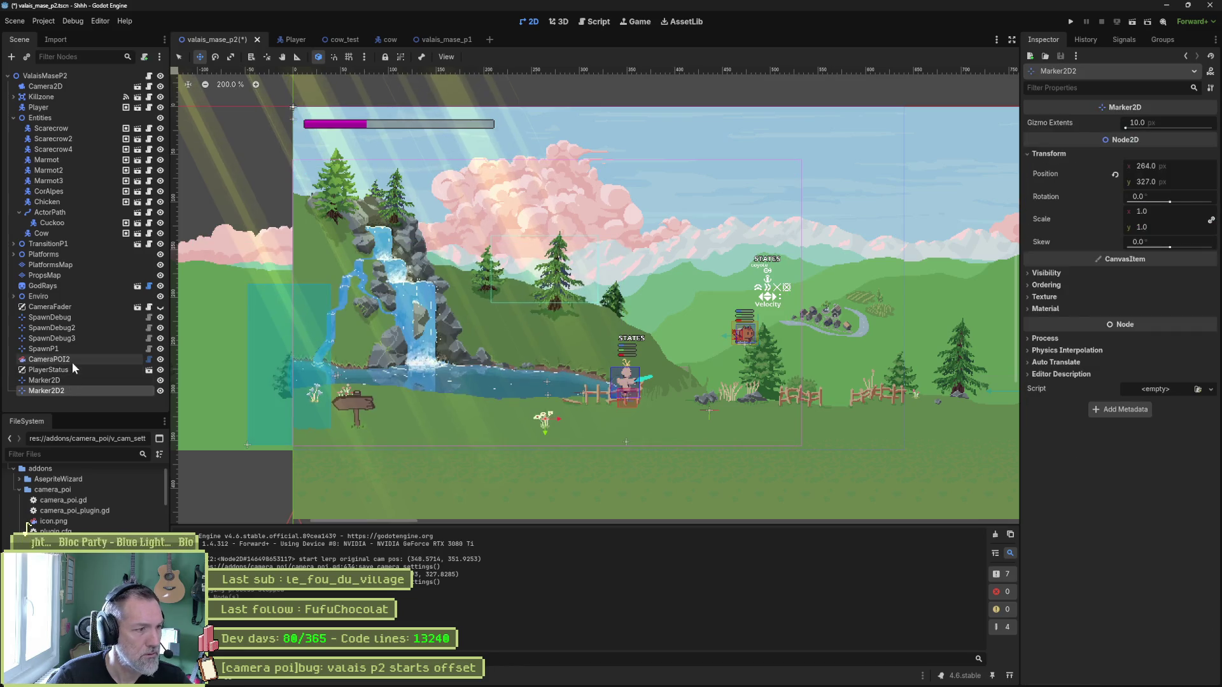
{"action": "left_click", "coordinate": [72, 360]}
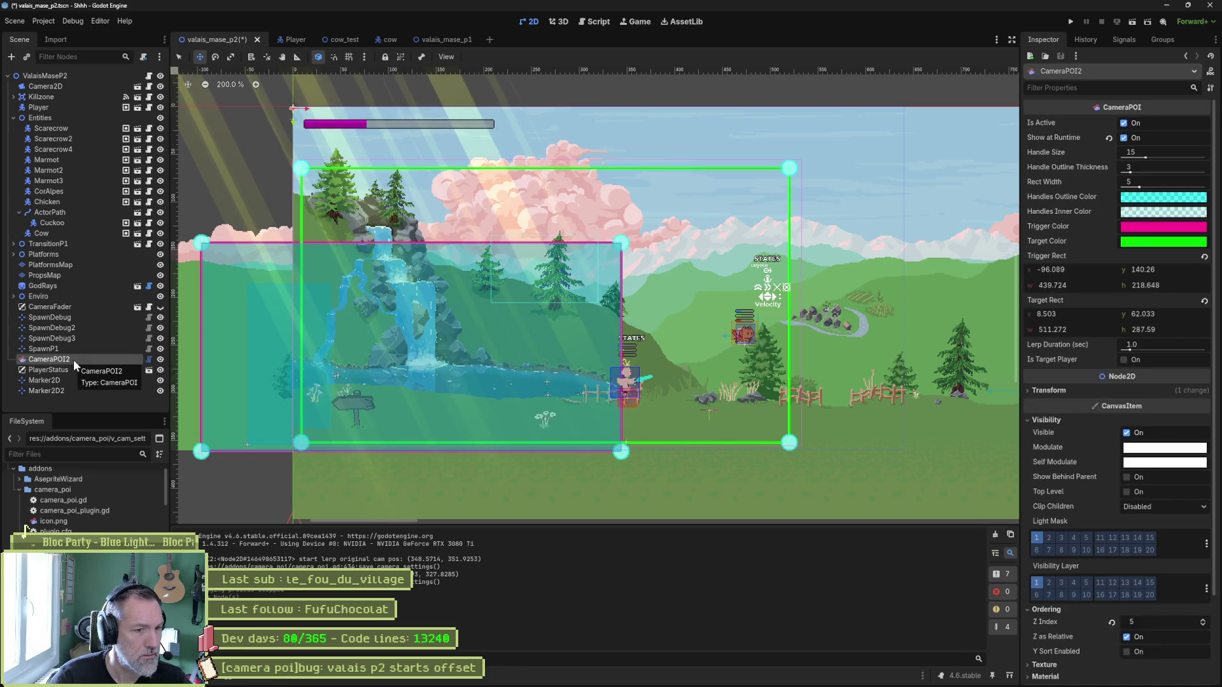
{"action": "left_click_drag", "start_coordinate": [393, 170], "coordinate": [390, 166]}
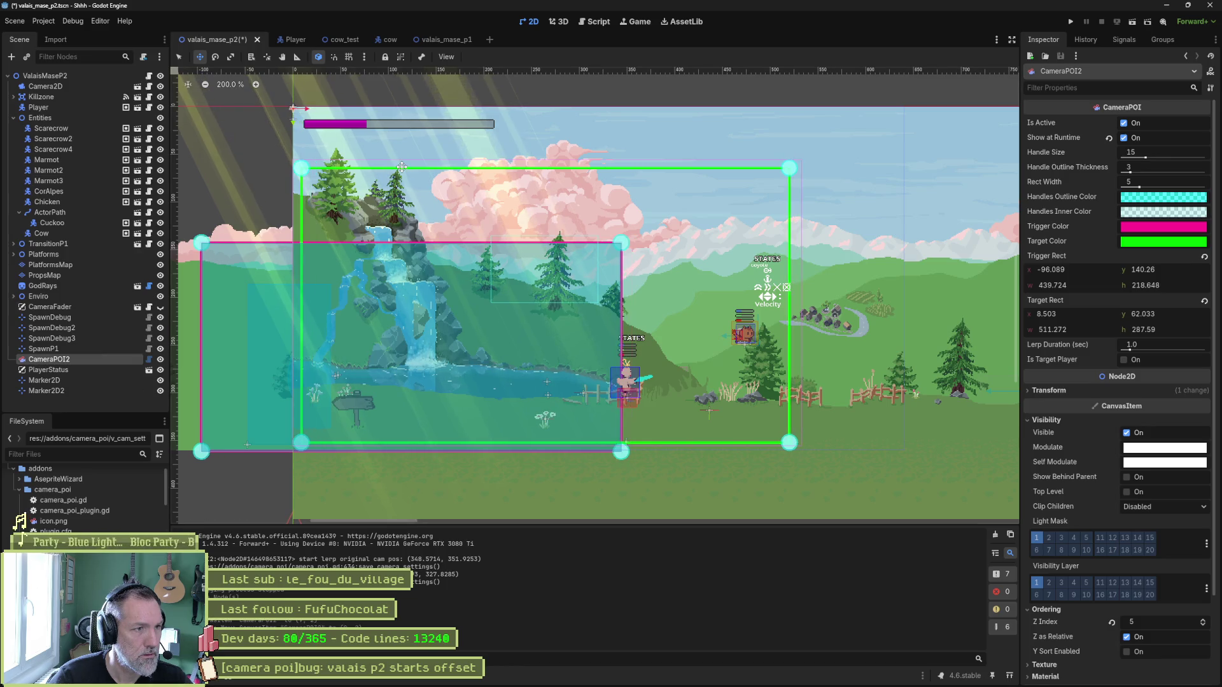
{"action": "left_click_drag", "start_coordinate": [304, 167], "coordinate": [331, 164]}
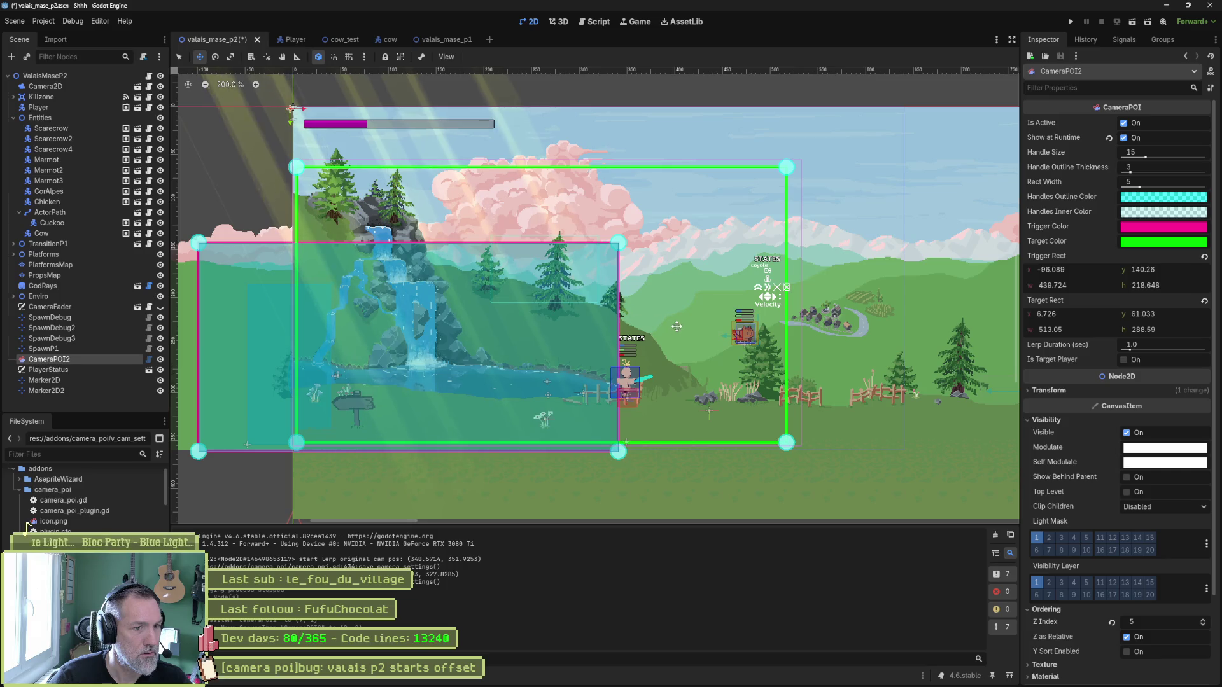
{"action": "left_click_drag", "start_coordinate": [494, 248], "coordinate": [695, 322]}
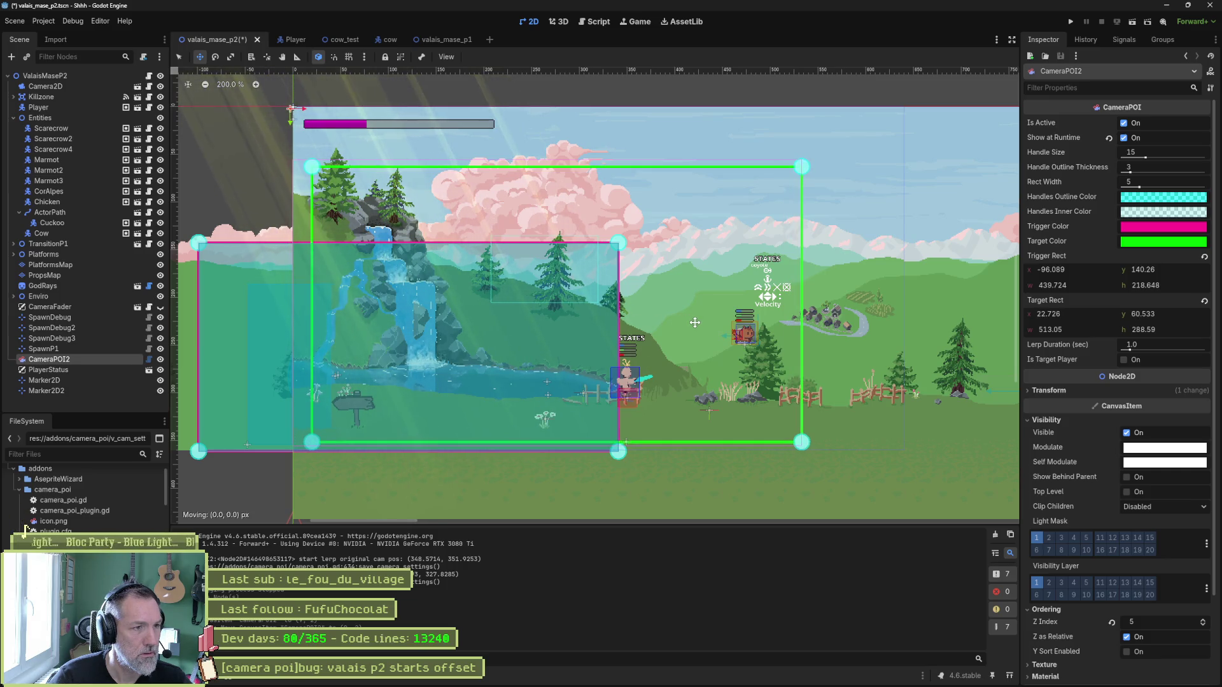
{"action": "left_click_drag", "start_coordinate": [341, 134], "coordinate": [343, 132]}
{"action": "left_click_drag", "start_coordinate": [709, 298], "coordinate": [839, 312]}
Save the scene, stop the test run with F8, and return to camera_poi.gd.
{"action": "key", "text": "ctrl+s"}
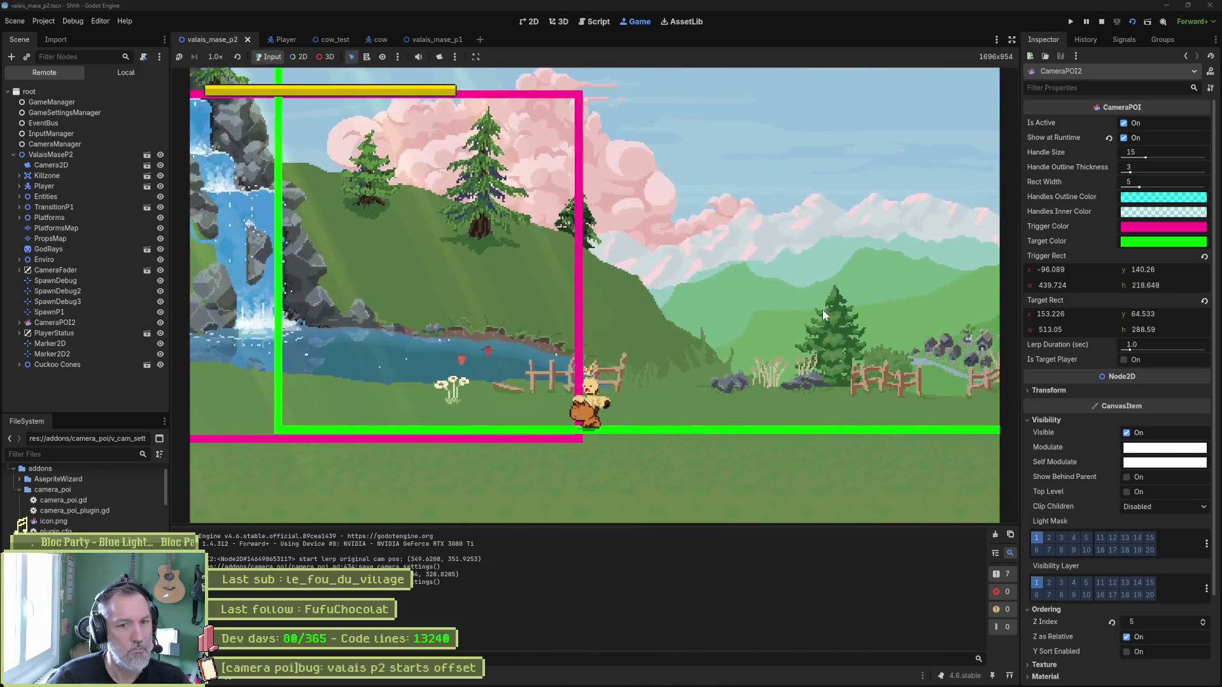
{"action": "key", "text": "F8"}
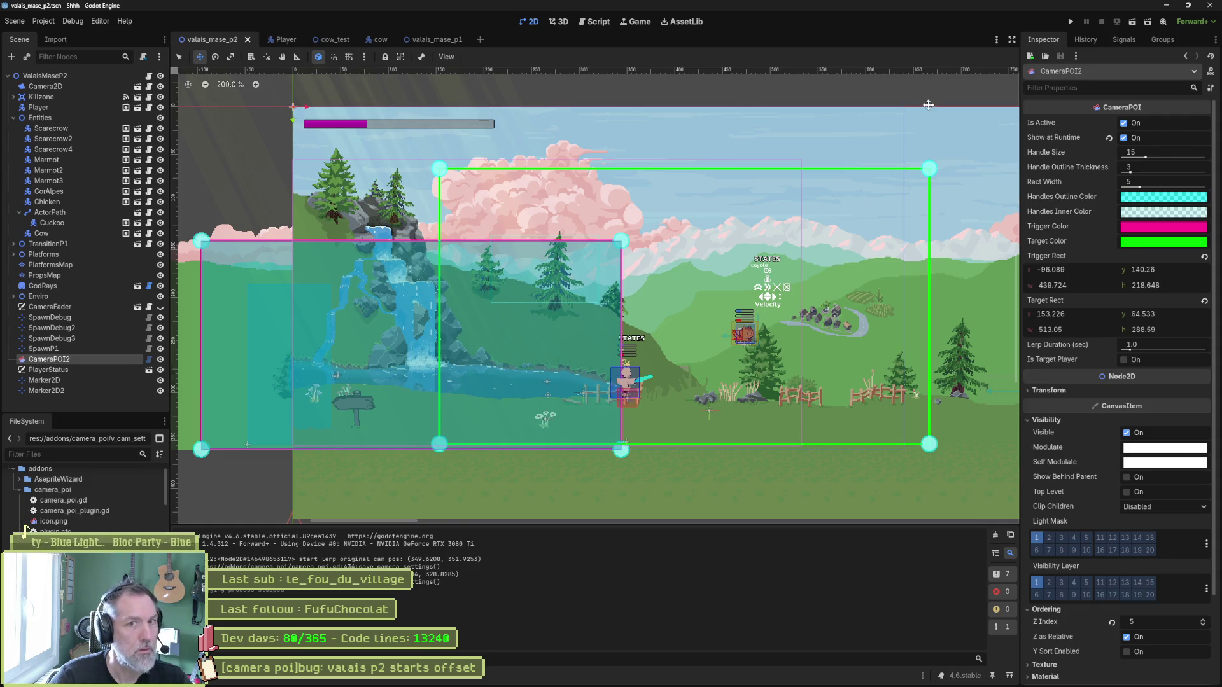
{"action": "left_click", "coordinate": [602, 23]}
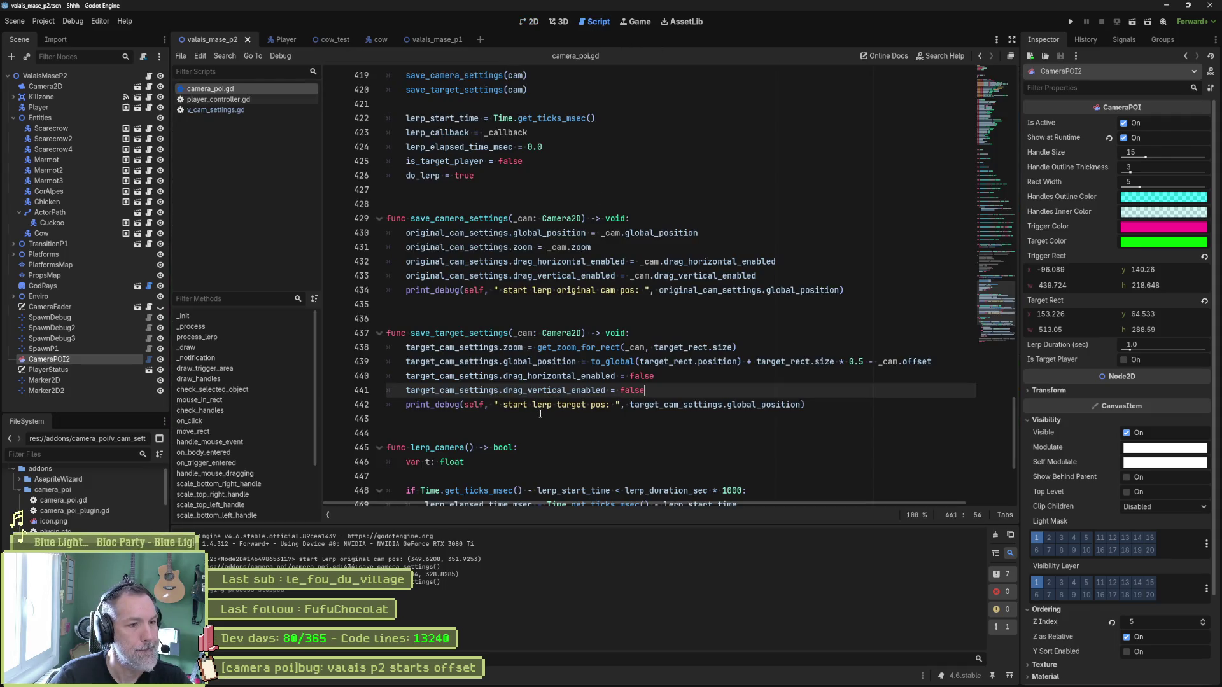
Insert a blank line above the lerp assignment and uncomment the two end-of-lerp lines.
{"action": "scroll", "coordinate": [528, 413], "scroll_direction": "down", "scroll_amount": 5}
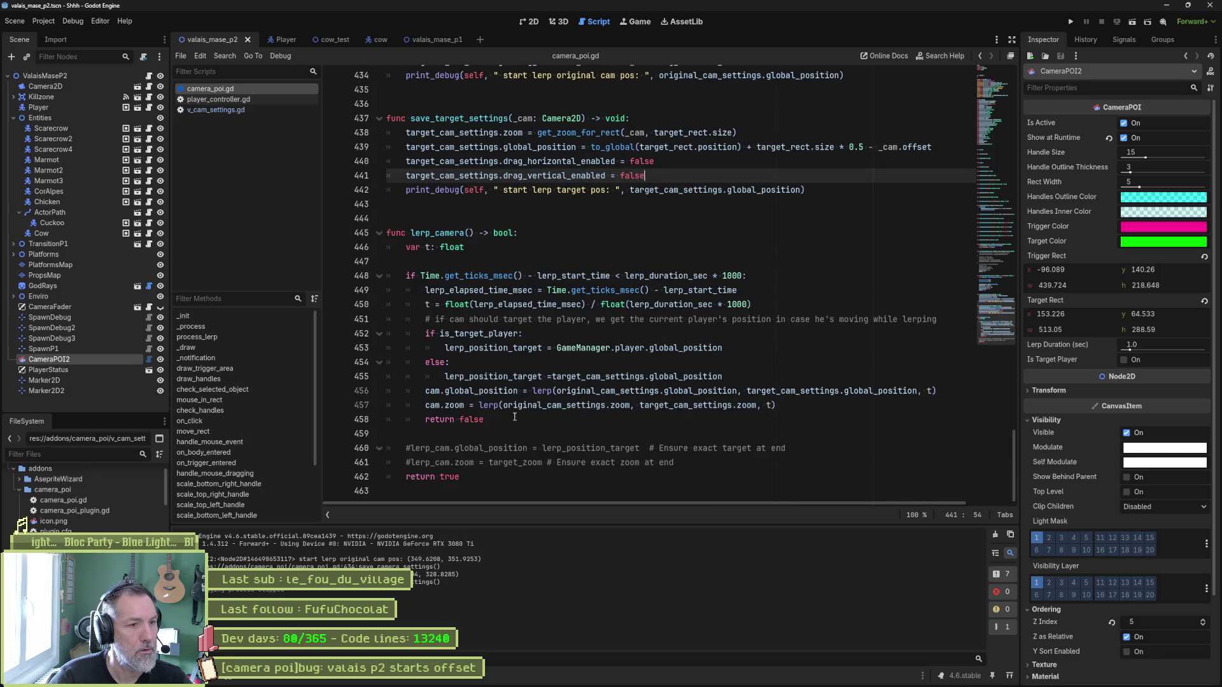
{"action": "left_click", "coordinate": [426, 390]}
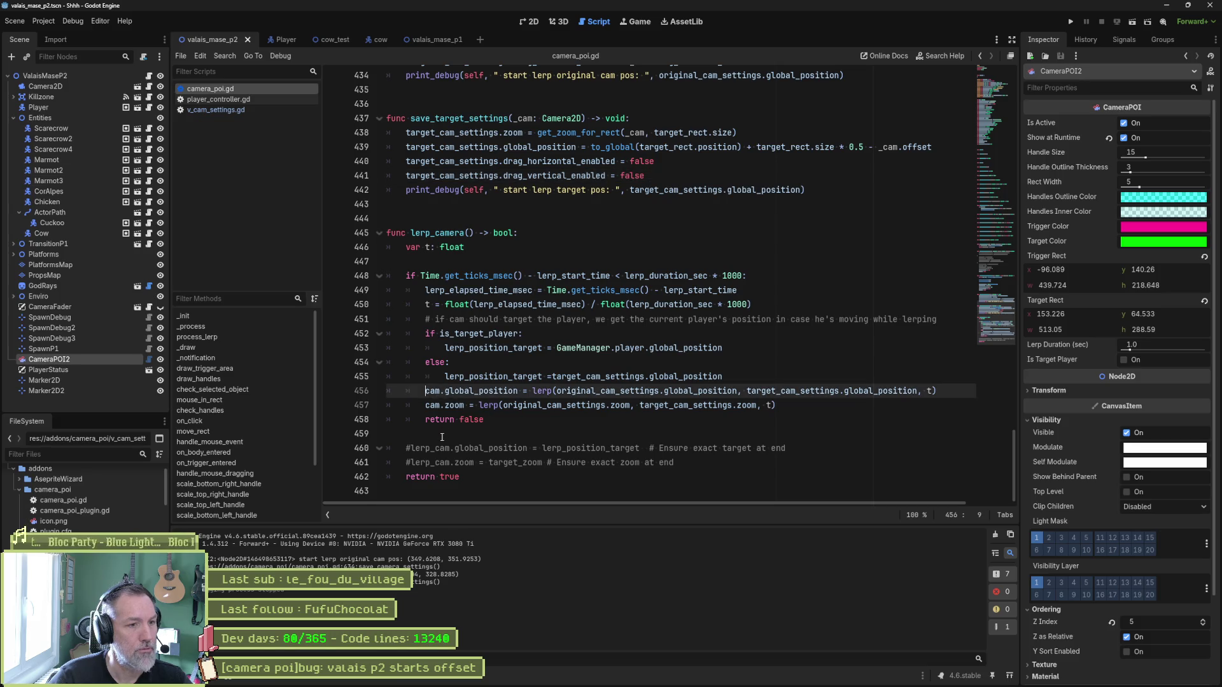
{"action": "key", "text": "Return"}
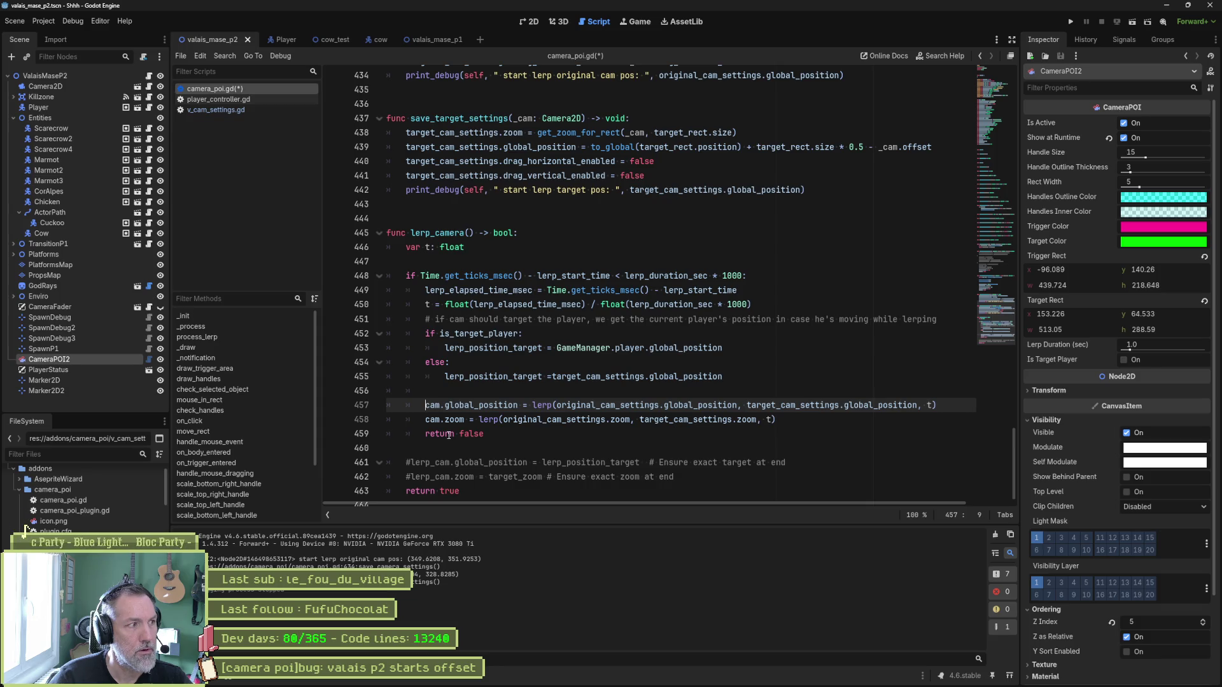
{"action": "scroll", "coordinate": [450, 434], "scroll_direction": "down", "scroll_amount": 1}
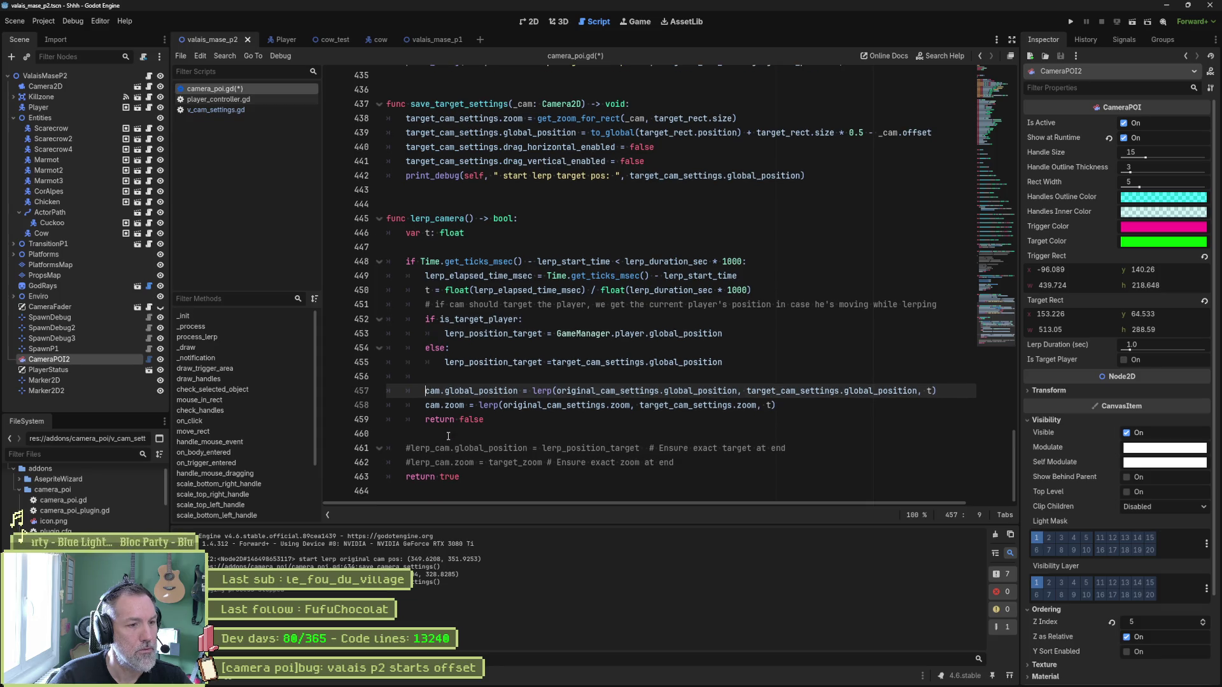
{"action": "left_click_drag", "start_coordinate": [433, 450], "coordinate": [444, 462]}
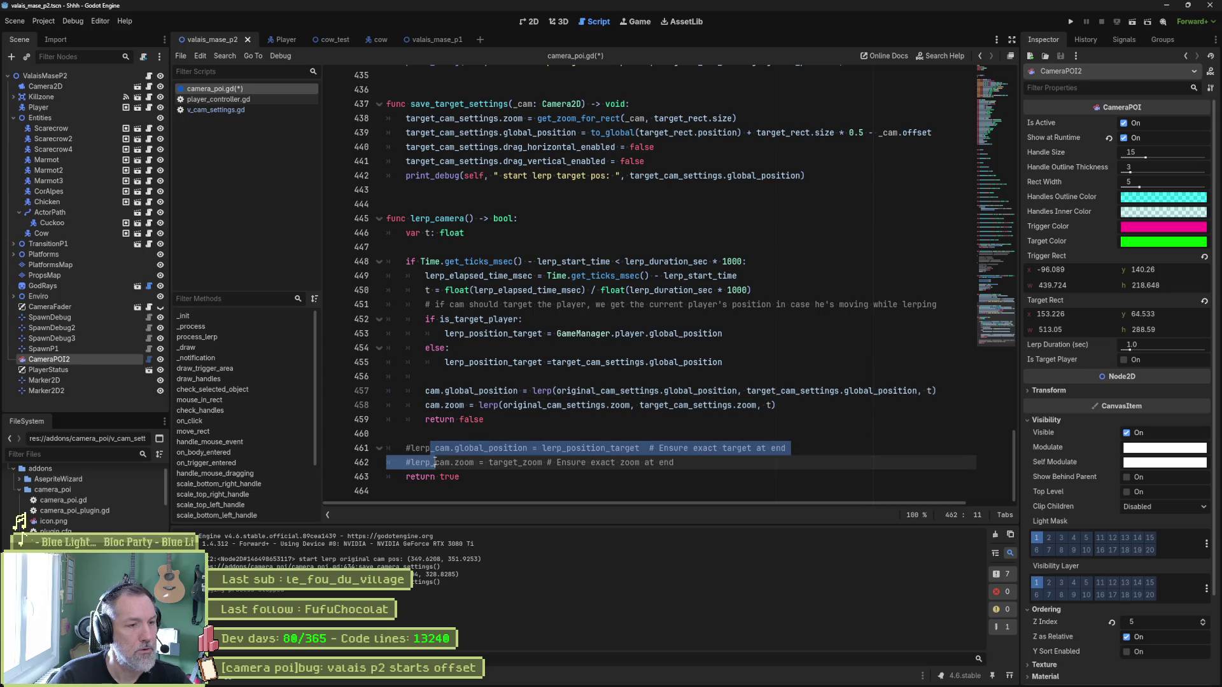
{"action": "key", "text": "ctrl+k"}
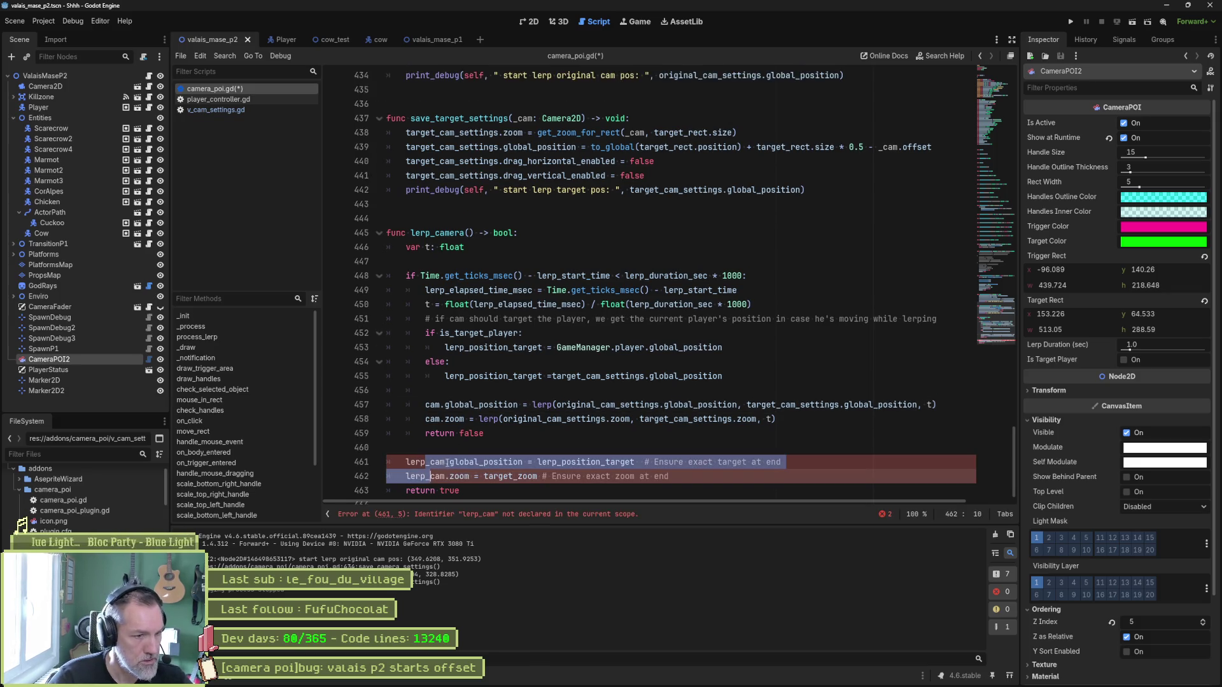
Replace the undeclared lerp_cam with cam on lines 461 and 462.
{"action": "double_click", "coordinate": [433, 404]}
{"action": "key", "text": "ctrl+c"}
{"action": "double_click", "coordinate": [416, 462]}
{"action": "key", "text": "ctrl+v"}
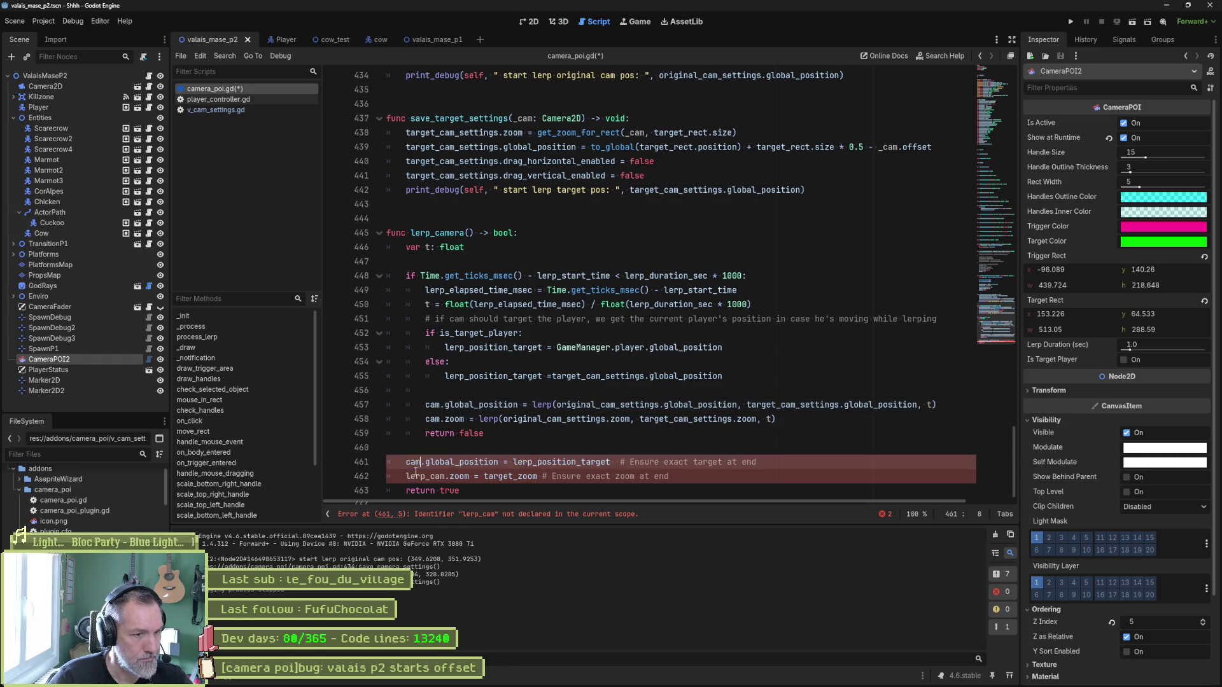
{"action": "double_click", "coordinate": [415, 476]}
{"action": "key", "text": "ctrl+v"}
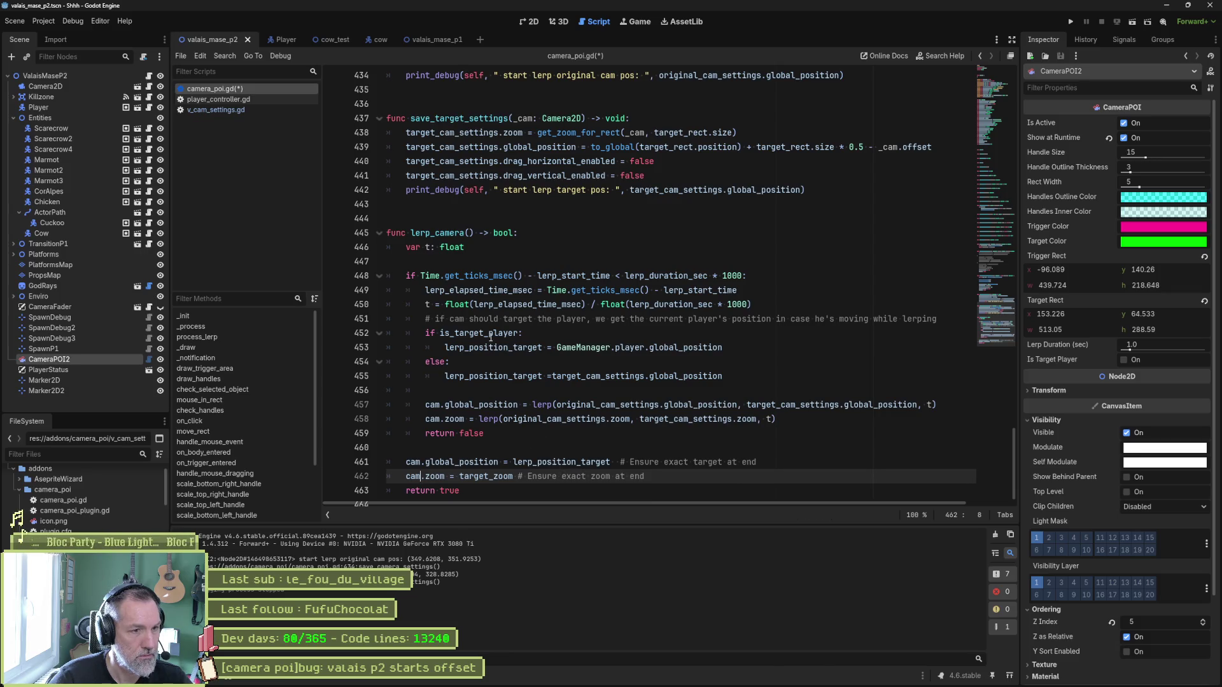
Add 'if is_target_player:' above the two assignments and indent them beneath it.
{"action": "key", "text": "Up"}
{"action": "key", "text": "Up"}
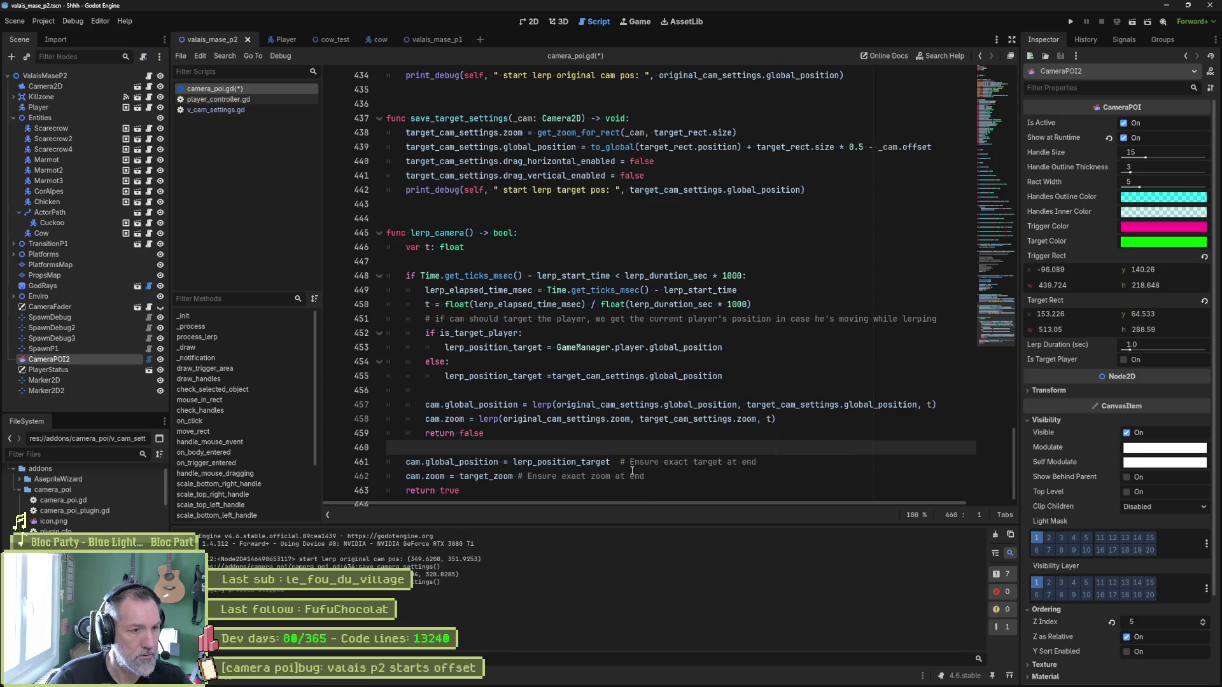
{"action": "key", "text": "Return"}
{"action": "type", "text": "if is_tar"}
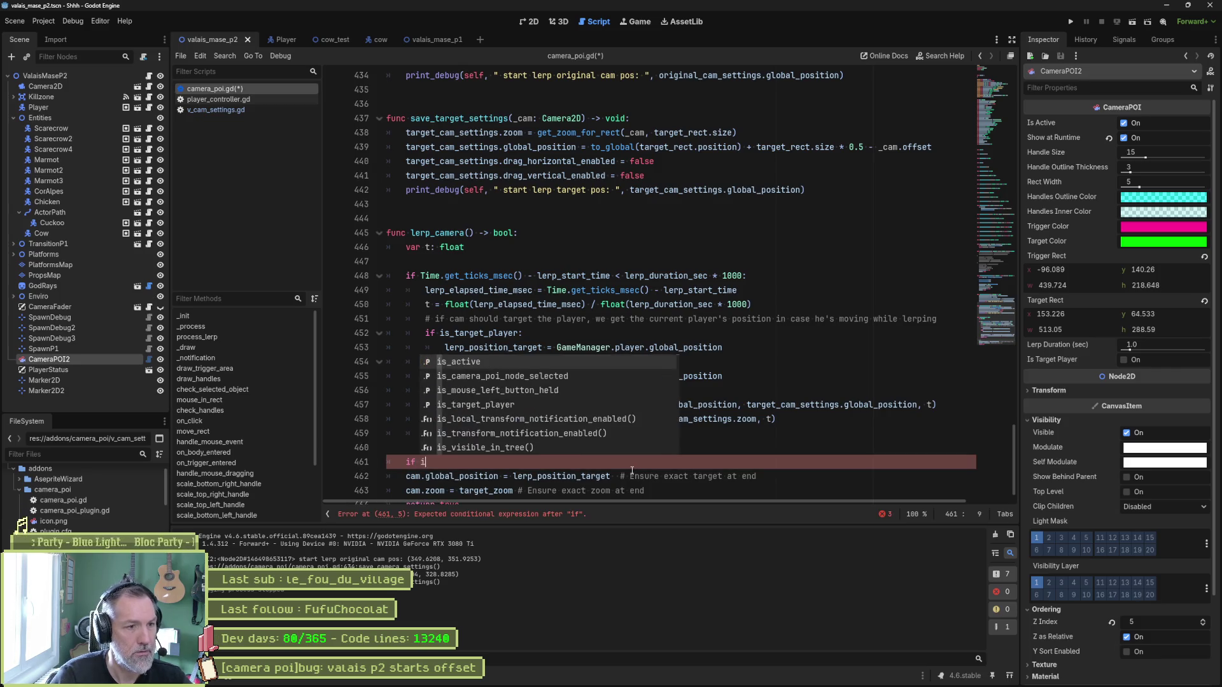
{"action": "key", "text": "Return"}
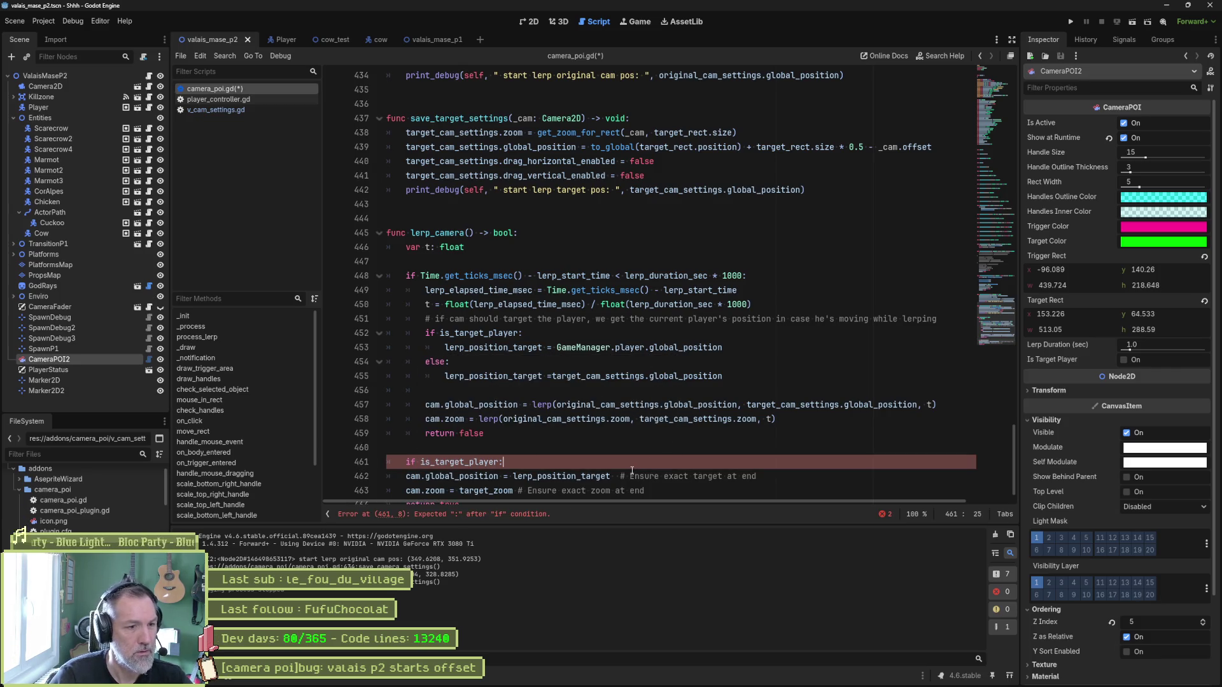
{"action": "scroll", "coordinate": [631, 471], "scroll_direction": "down", "scroll_amount": 1}
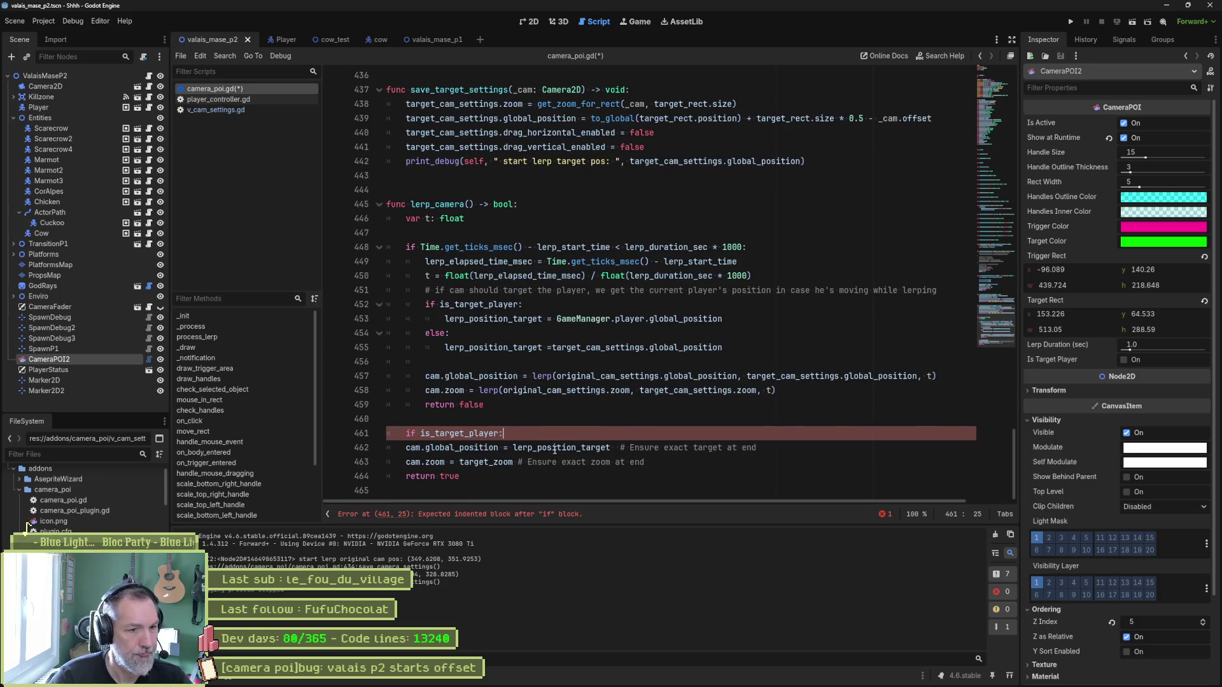
{"action": "left_click_drag", "start_coordinate": [554, 449], "coordinate": [685, 463]}
{"action": "key", "text": "Tab"}
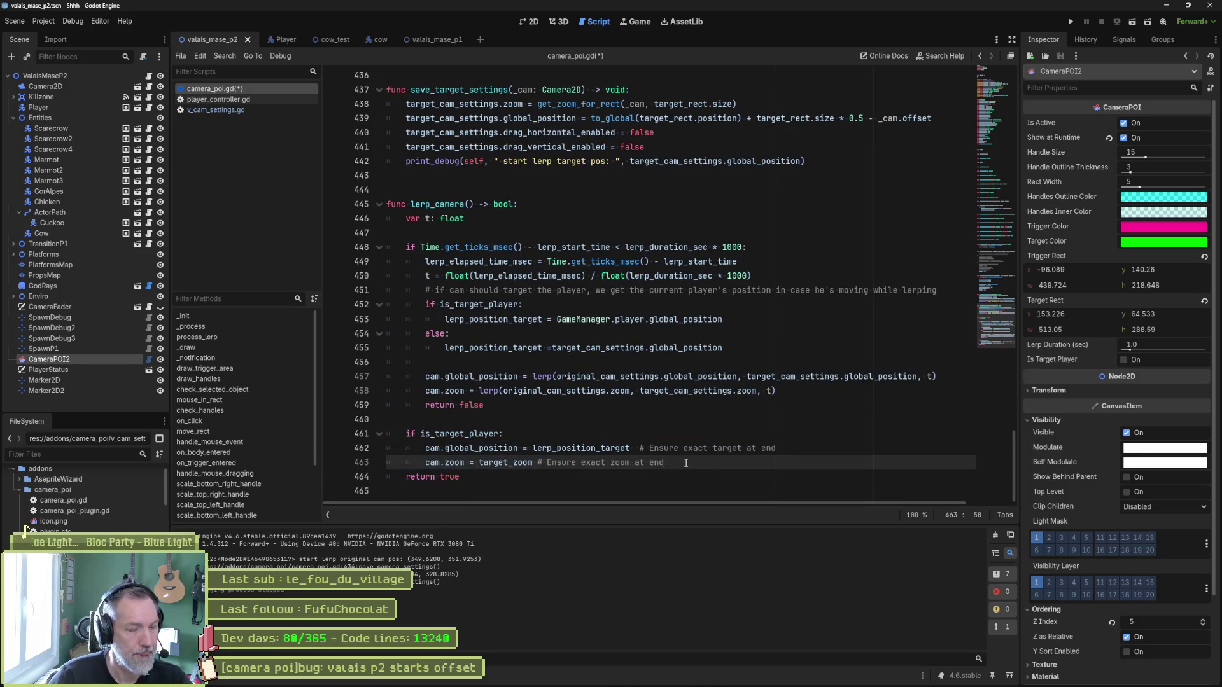
Add an else: branch with a copy of both assignments, then select target_cam_settings.global_position.
{"action": "key", "text": "Return"}
{"action": "type", "text": "lse:"}
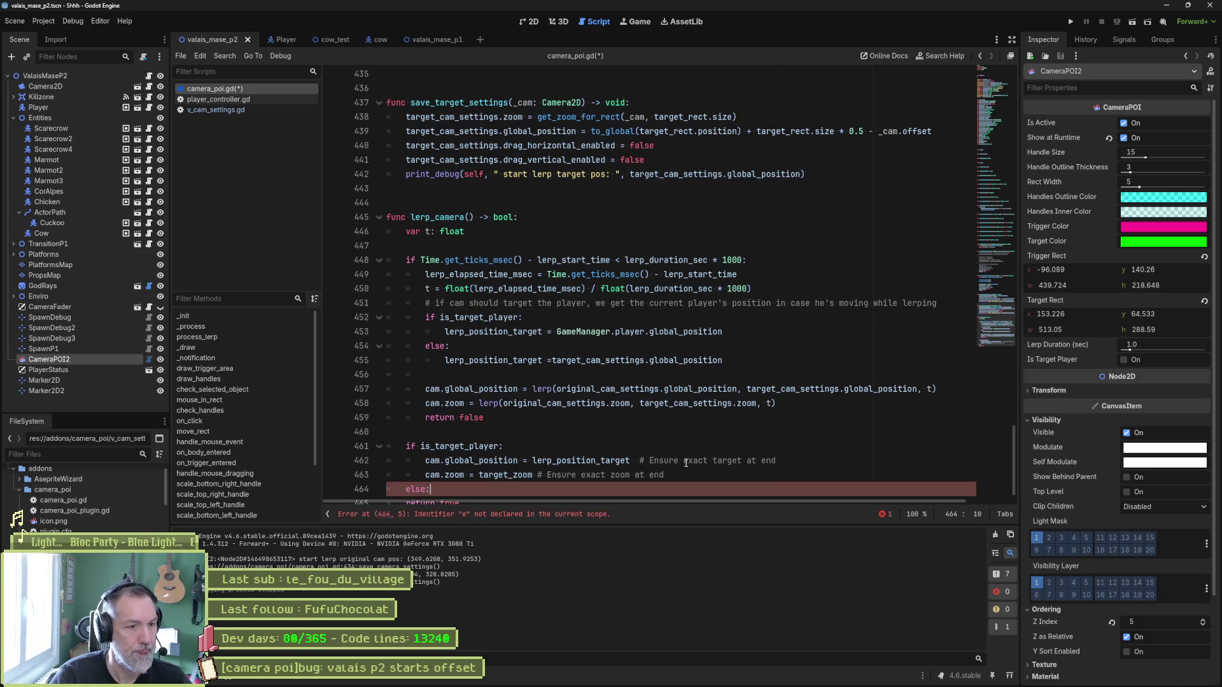
{"action": "left_click_drag", "start_coordinate": [761, 470], "coordinate": [734, 448]}
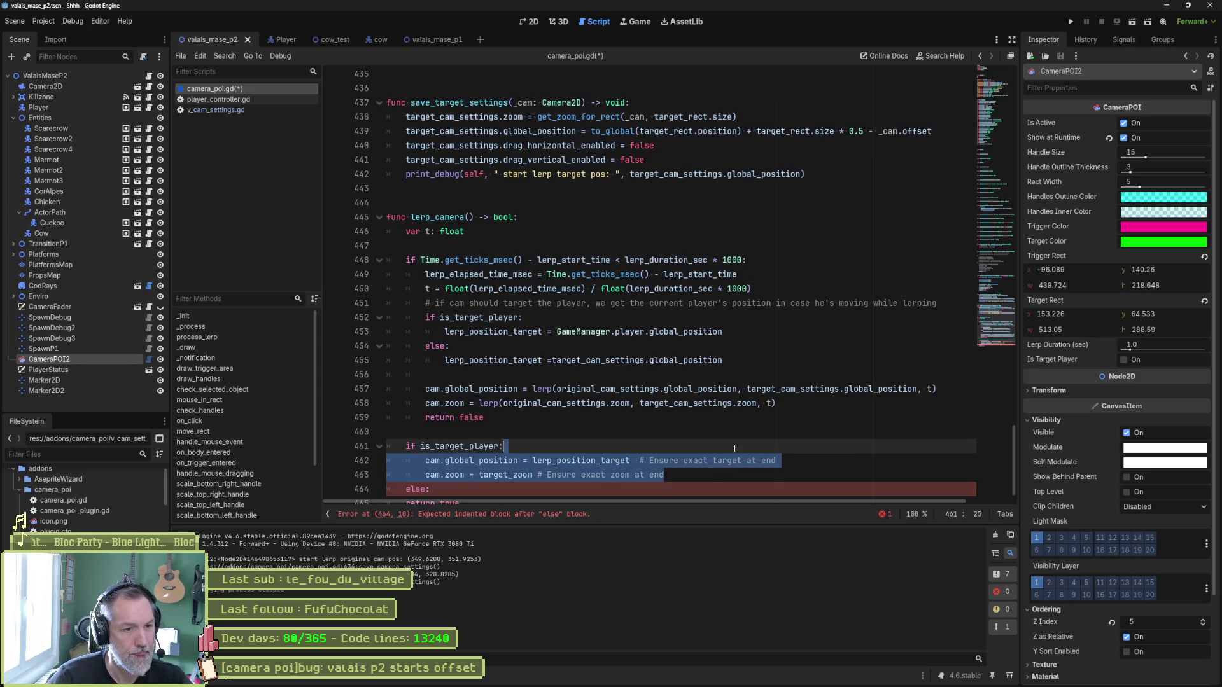
{"action": "key", "text": "ctrl+c"}
{"action": "left_click", "coordinate": [596, 489]}
{"action": "key", "text": "ctrl+v"}
{"action": "key", "text": "Return"}
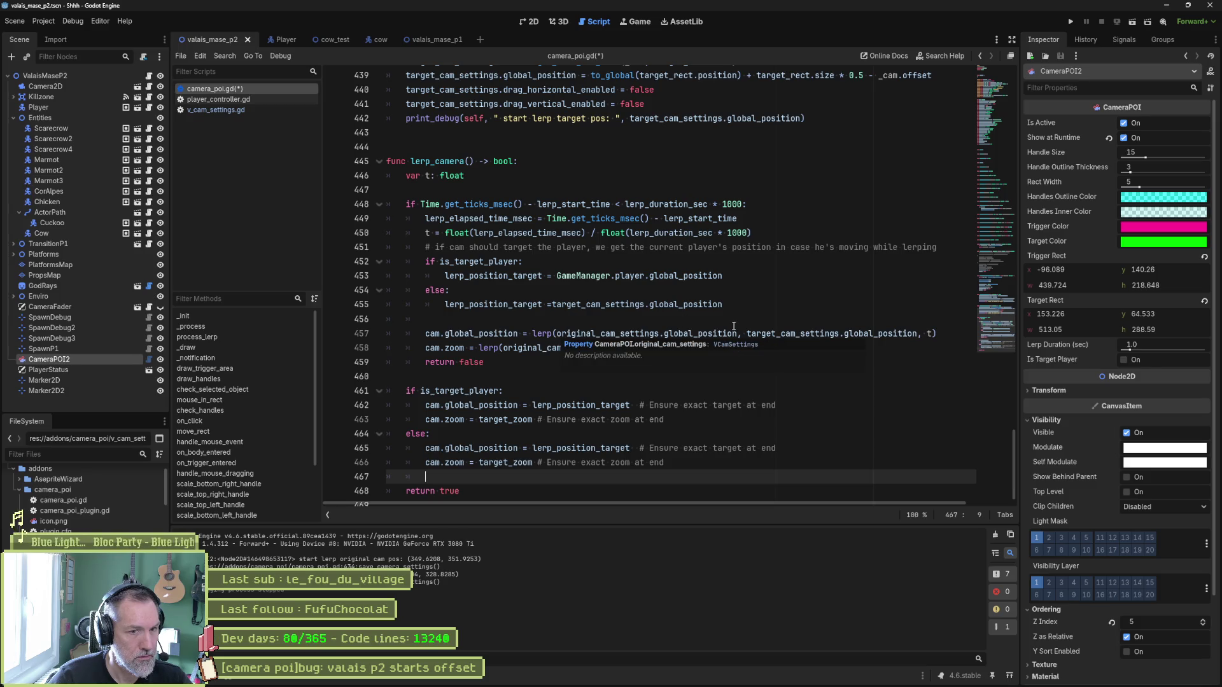
{"action": "left_click_drag", "start_coordinate": [747, 334], "coordinate": [920, 338]}
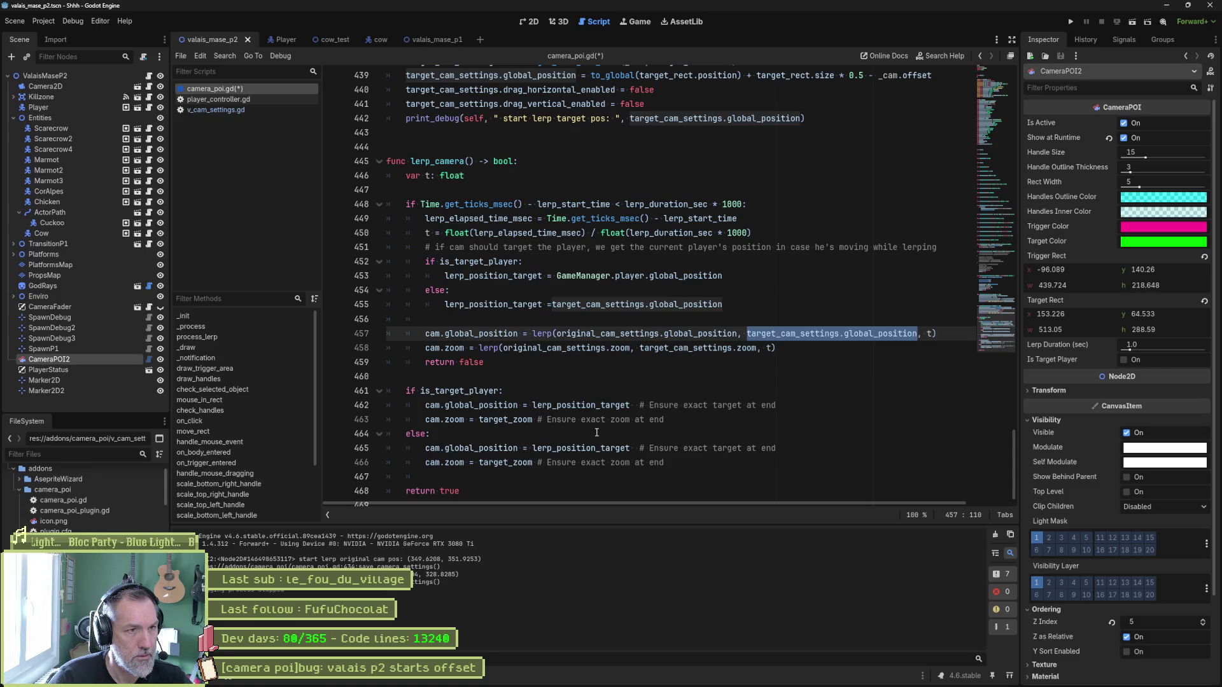
In the else branch, use target_cam_settings.global_position and target_cam_settings.zoom instead of the lerp values.
{"action": "scroll", "coordinate": [596, 433], "scroll_direction": "up", "scroll_amount": 3}
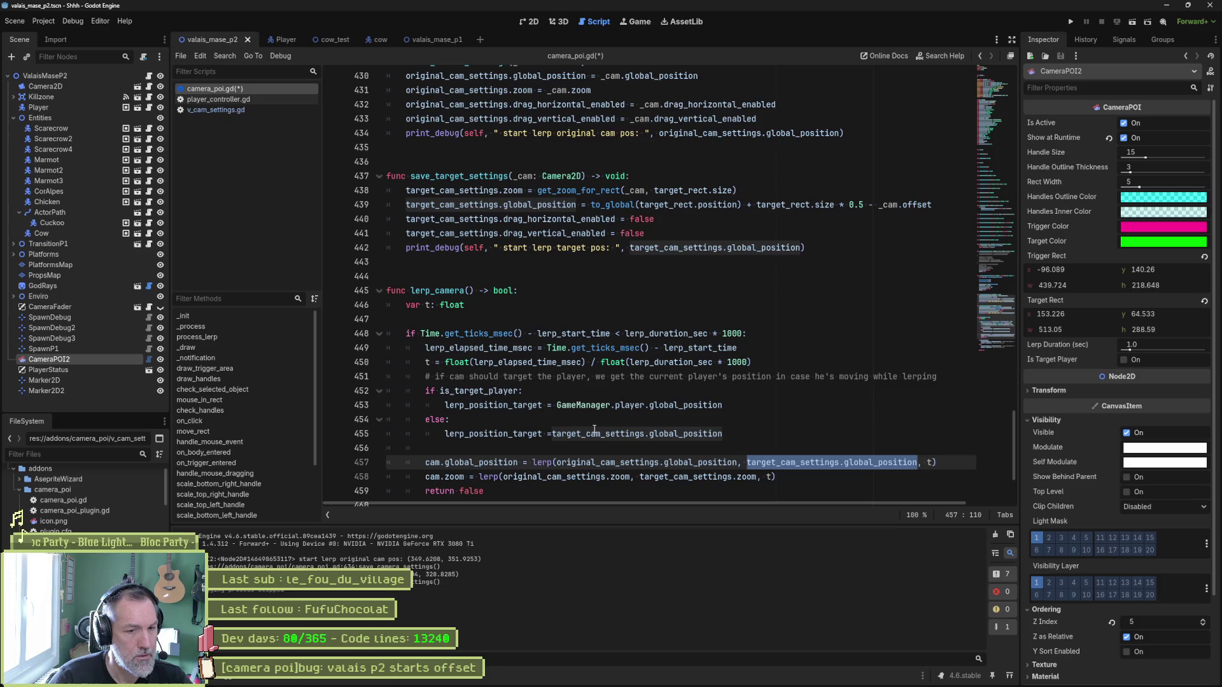
{"action": "scroll", "coordinate": [593, 429], "scroll_direction": "down", "scroll_amount": 3}
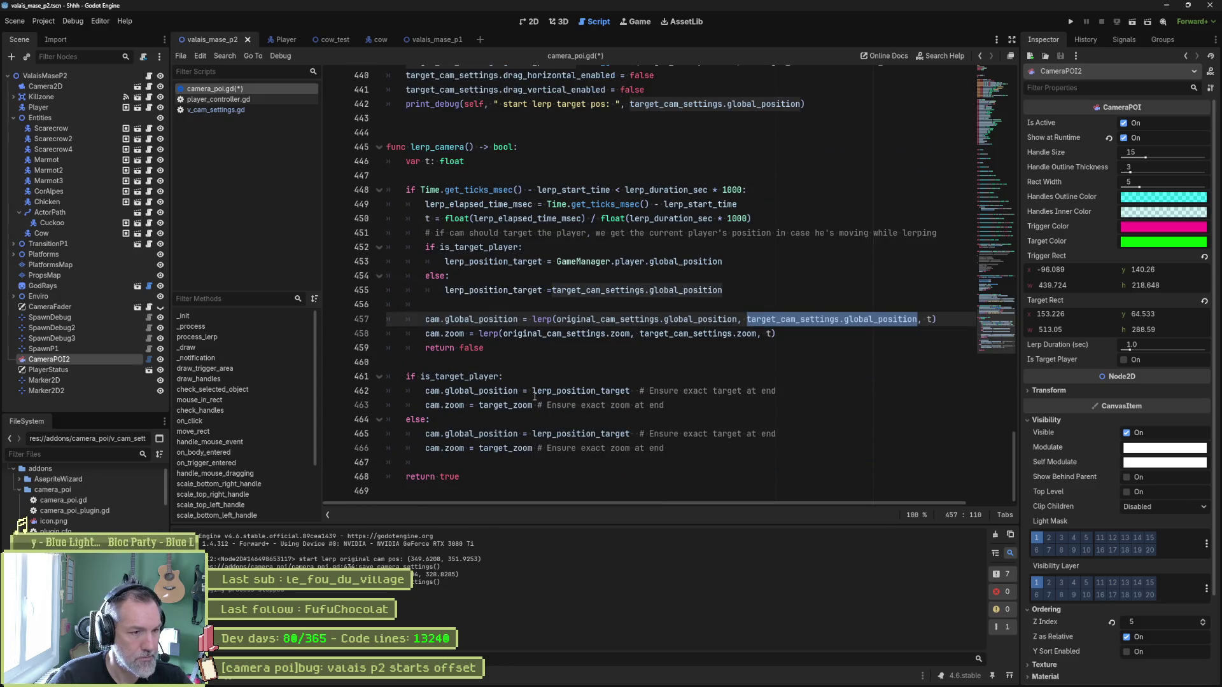
{"action": "left_click_drag", "start_coordinate": [533, 433], "coordinate": [556, 433]}
{"action": "double_click", "coordinate": [573, 433]}
{"action": "key", "text": "ctrl+v"}
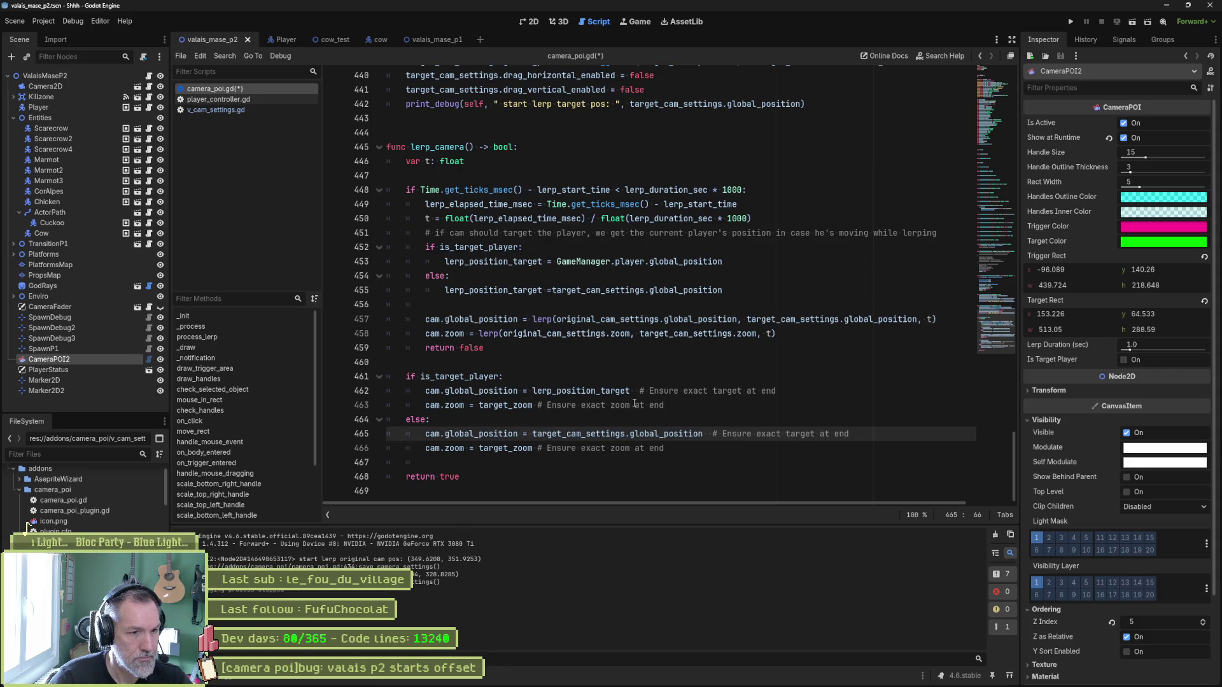
{"action": "left_click_drag", "start_coordinate": [640, 334], "coordinate": [757, 334]}
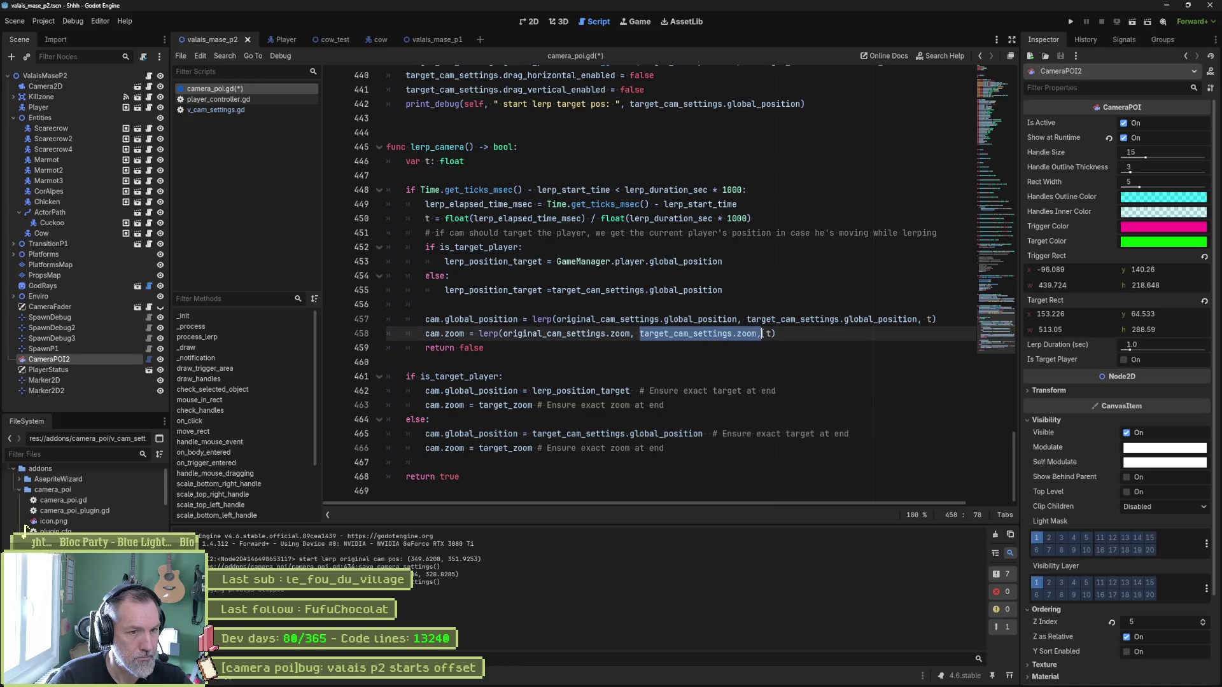
{"action": "double_click", "coordinate": [488, 449]}
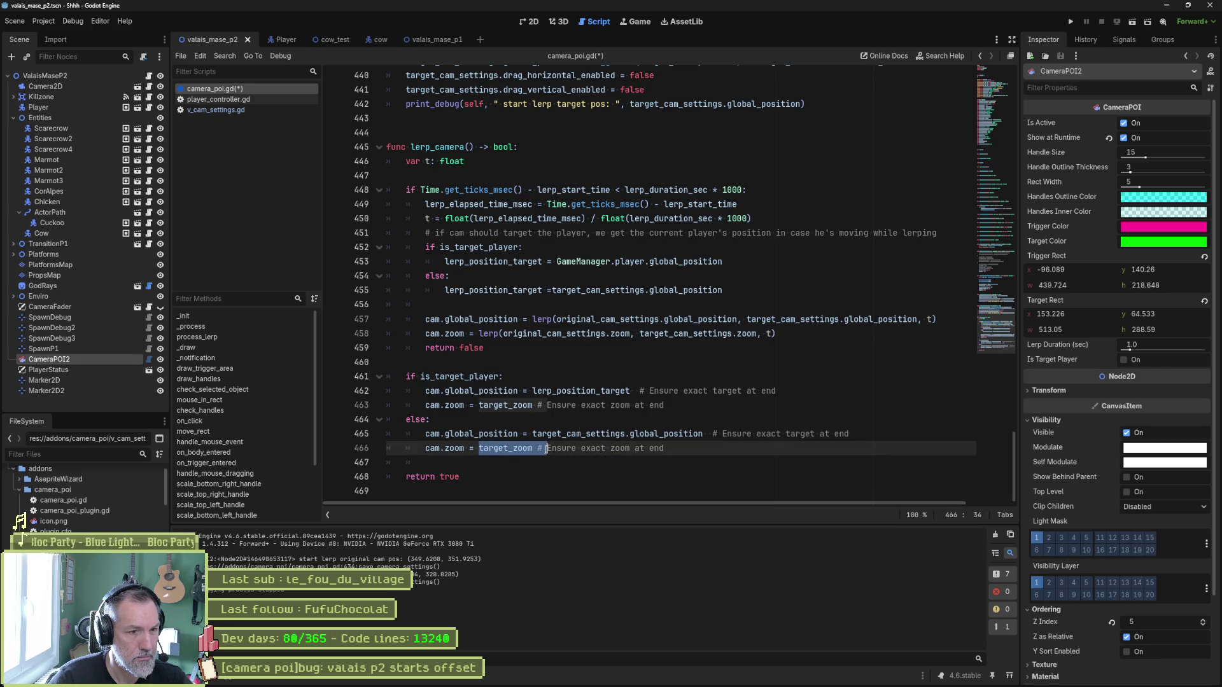
{"action": "key", "text": "ctrl+v"}
Save the script, run the scene with F6, then stop it with F8.
{"action": "key", "text": "ctrl+s"}
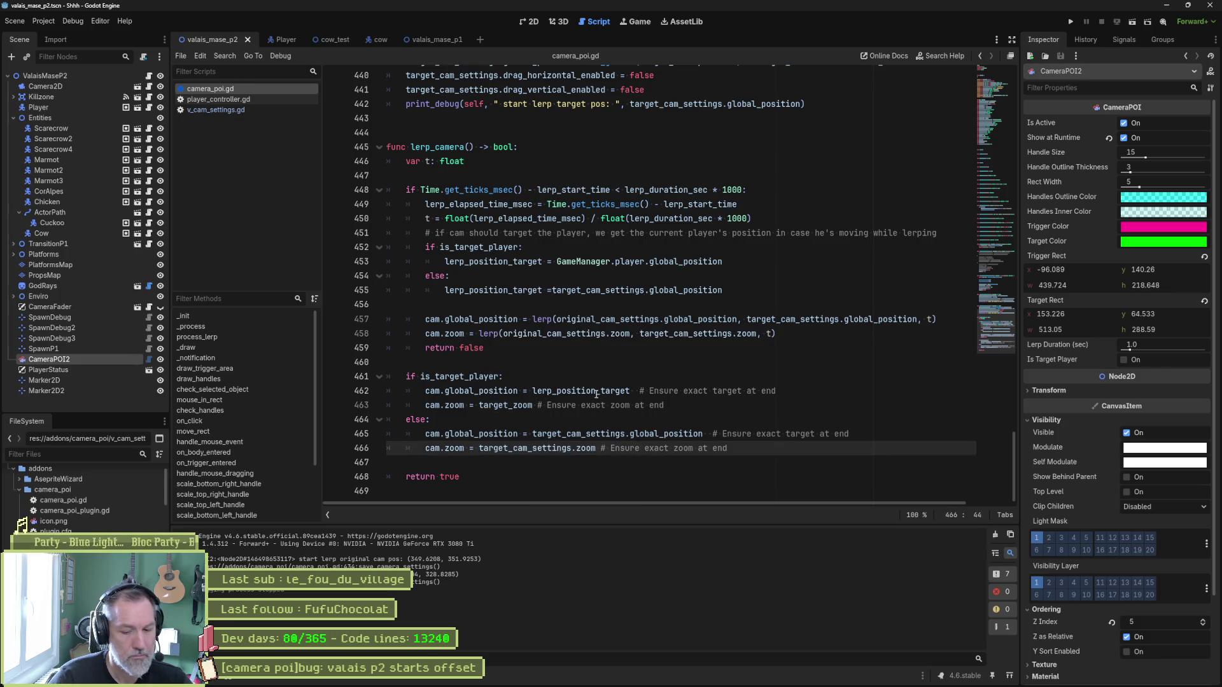
{"action": "key", "text": "F6"}
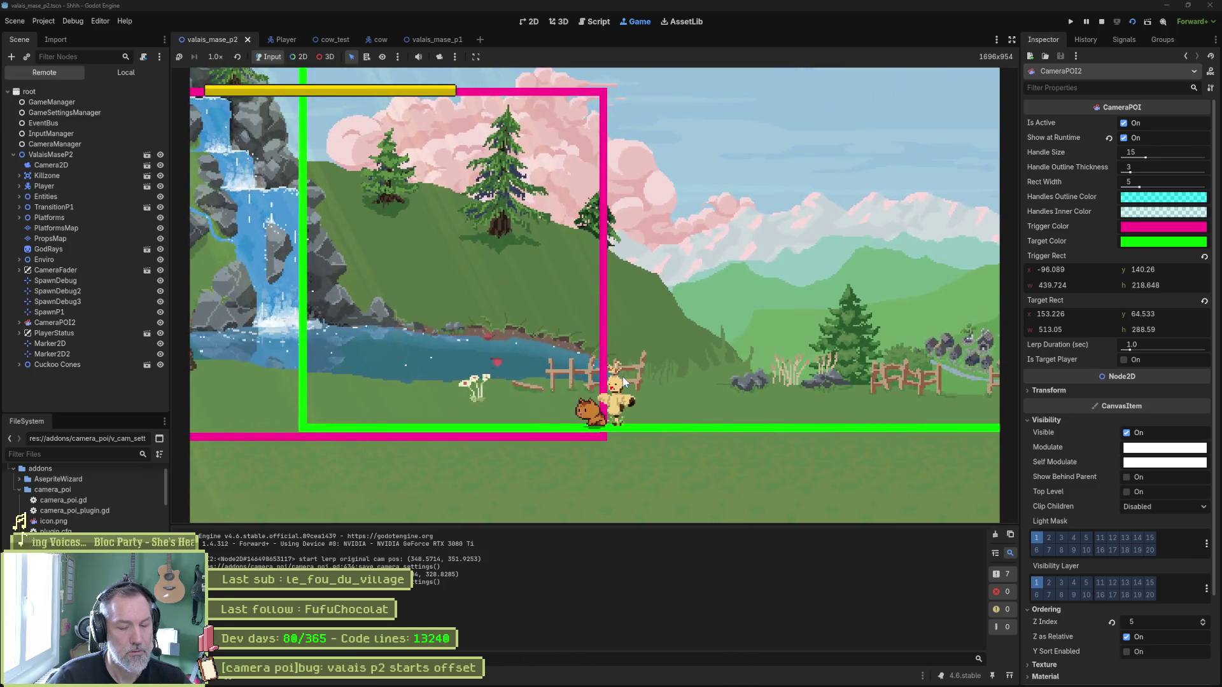
{"action": "key", "text": "F8"}
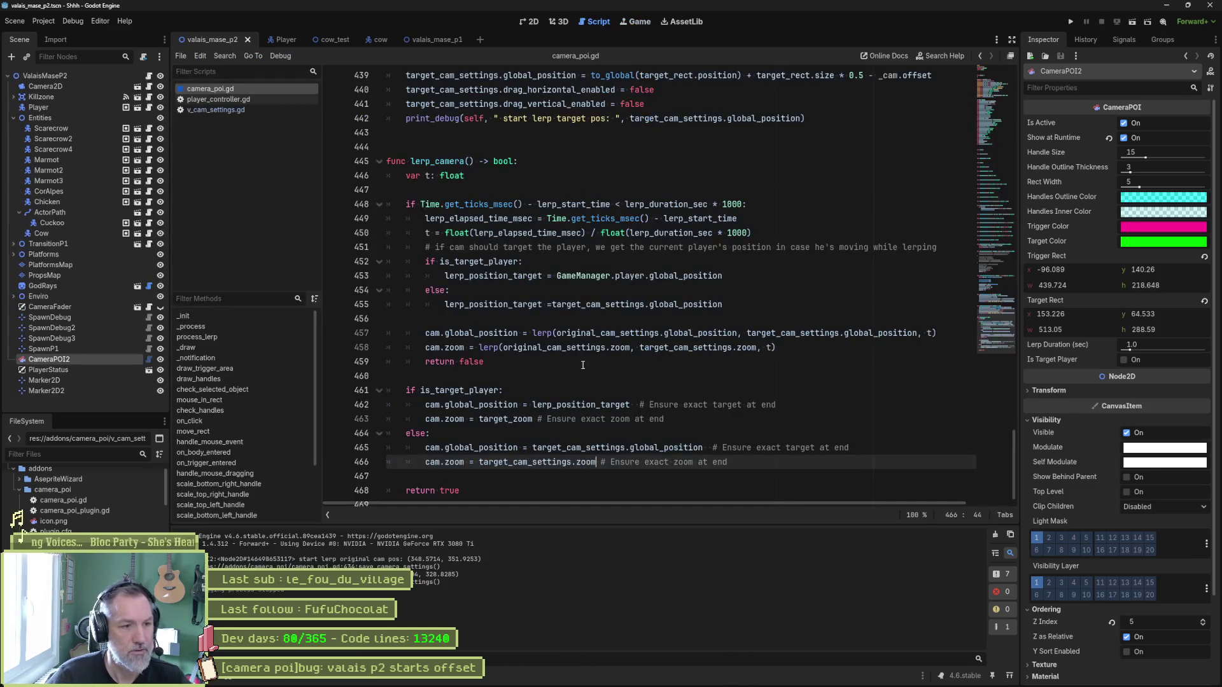
Comment out the end-of-lerp if/else block with Ctrl+K.
{"action": "left_click_drag", "start_coordinate": [502, 393], "coordinate": [514, 462]}
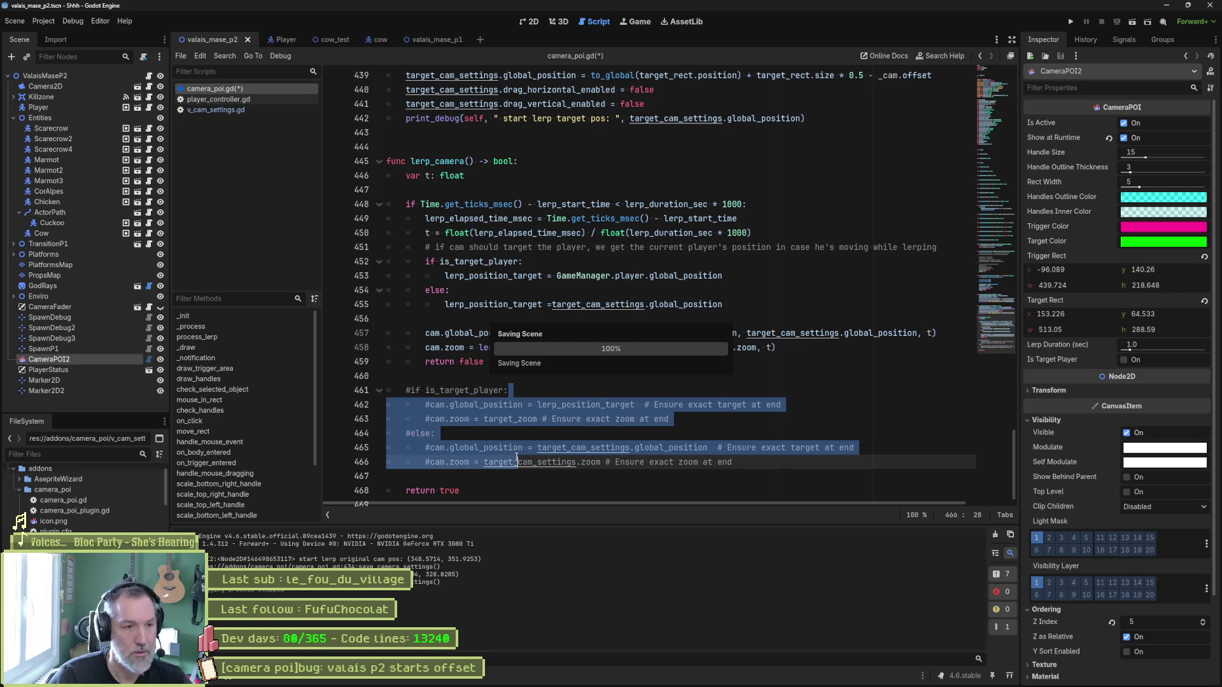
{"action": "key", "text": "ctrl+k"}
{"action": "left_click", "coordinate": [566, 381]}
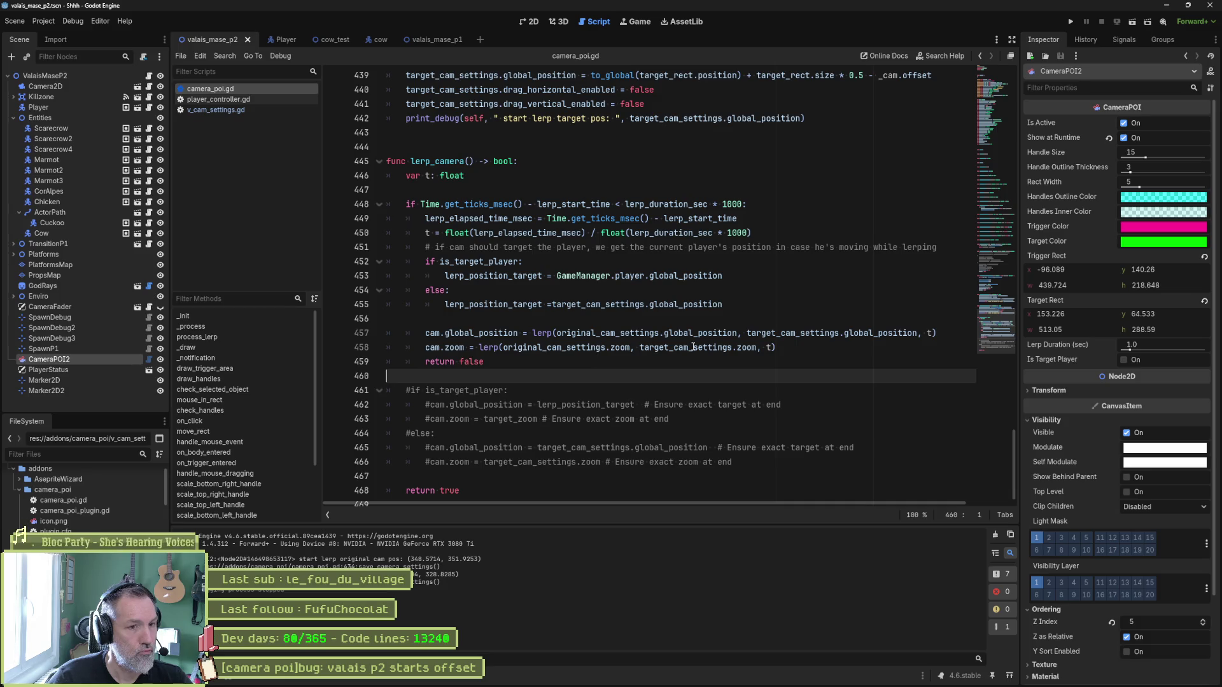
Add print_debug(self, " lerp: ", t) below the zoom lerp and test-run the scene.
{"action": "left_click", "coordinate": [775, 347]}
{"action": "key", "text": "Return"}
{"action": "type", "text": "prin"}
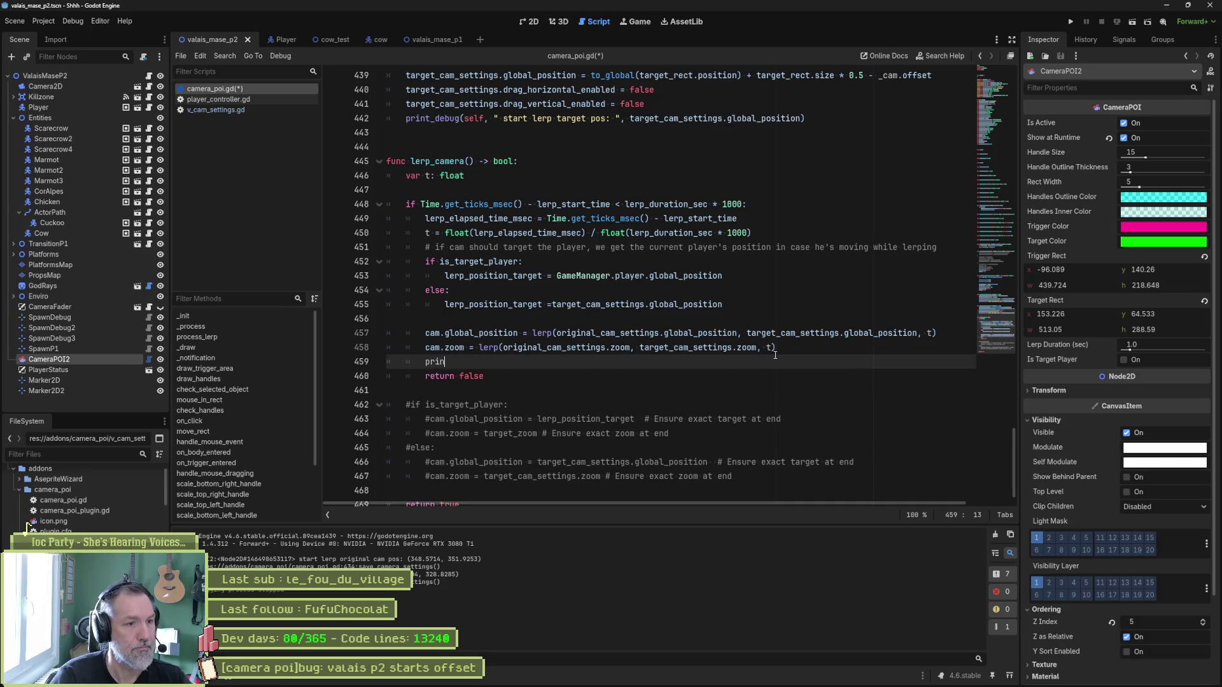
{"action": "type", "text": "t_debu"}
{"action": "key", "text": "Return"}
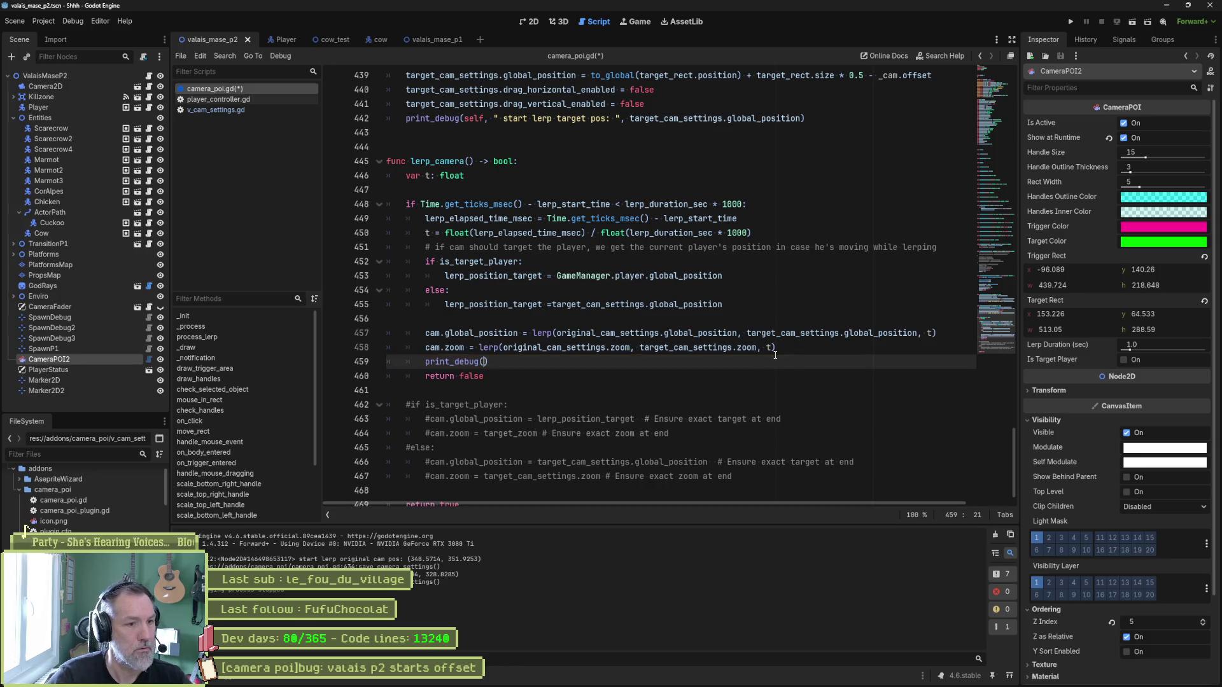
{"action": "type", "text": "self, \" lerp: \", t"}
{"action": "key", "text": "F6"}
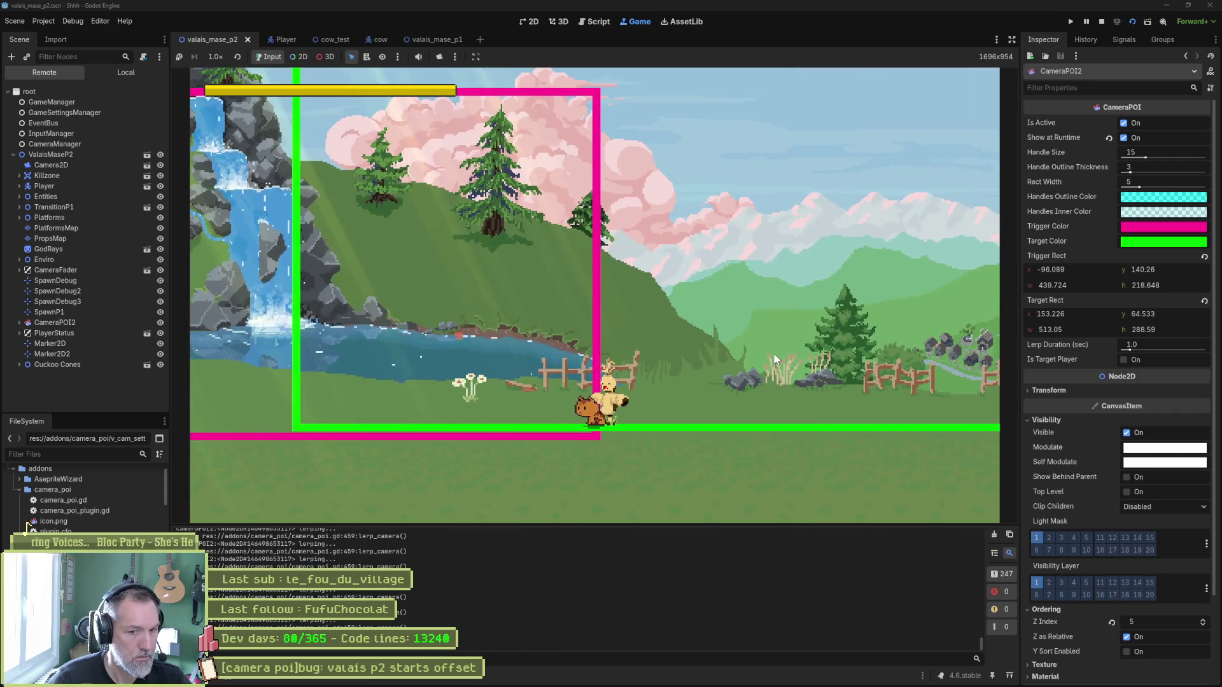
{"action": "key", "text": "F8"}
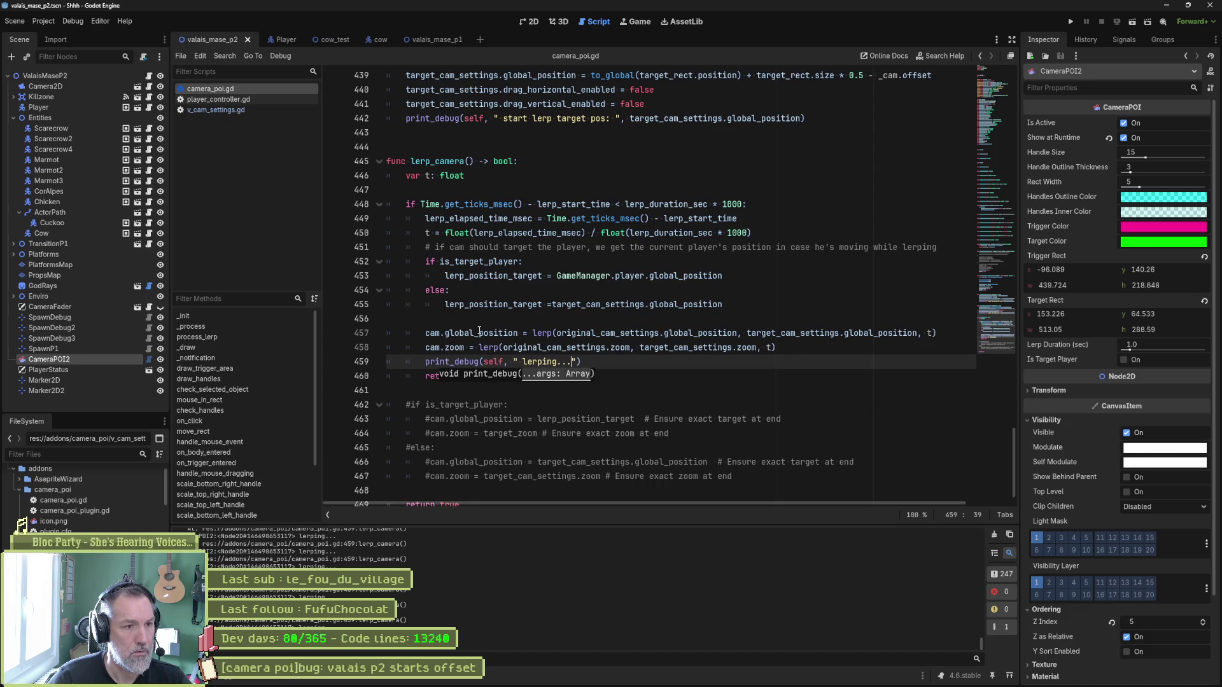
Open Find in Files prefilled with the lerp_camera function name.
{"action": "double_click", "coordinate": [433, 333]}
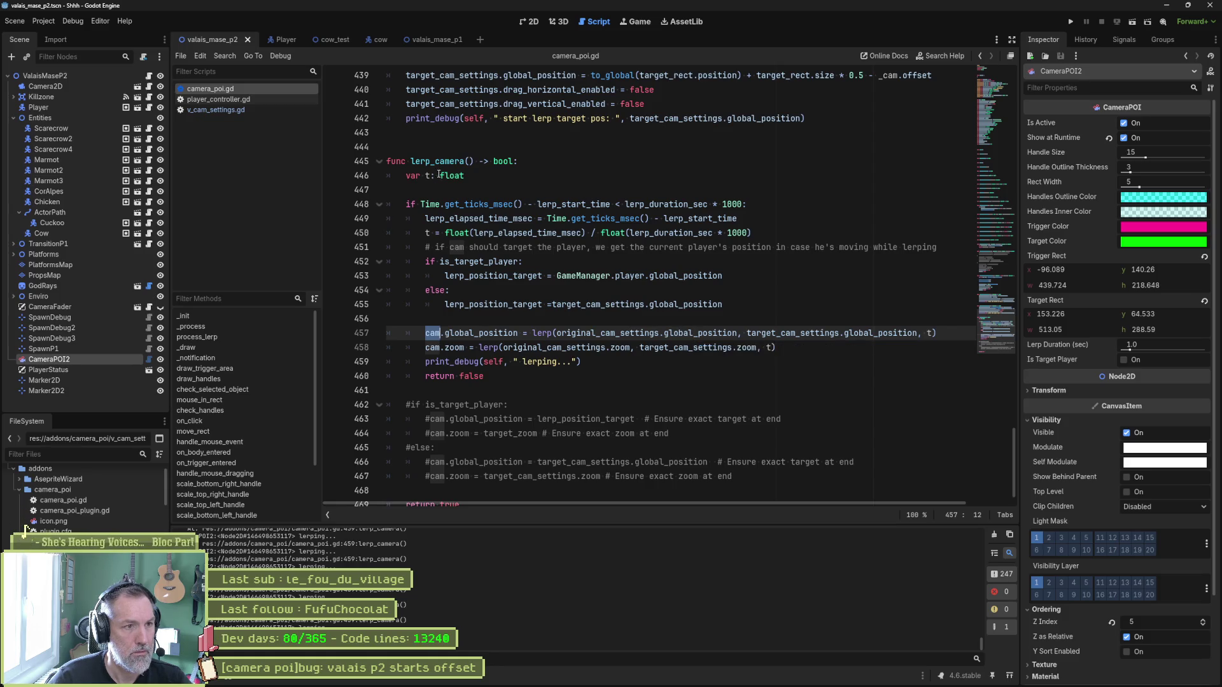
{"action": "double_click", "coordinate": [439, 376]}
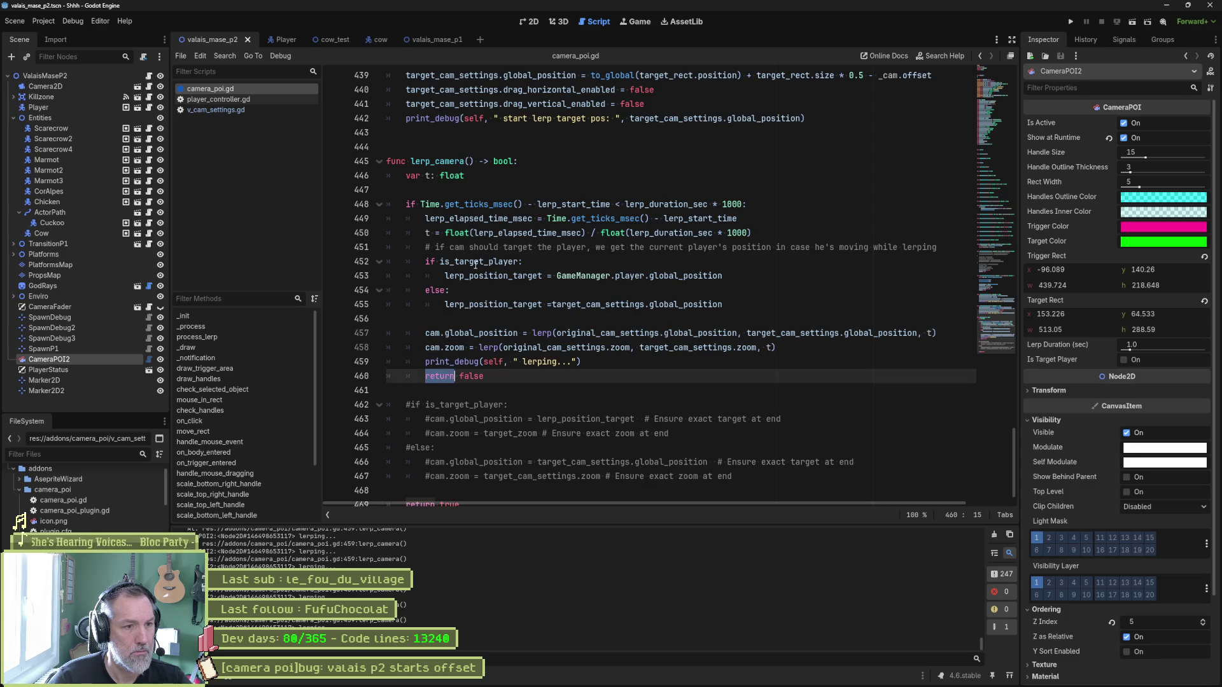
{"action": "double_click", "coordinate": [437, 161]}
{"action": "key", "text": "ctrl+shift+f"}
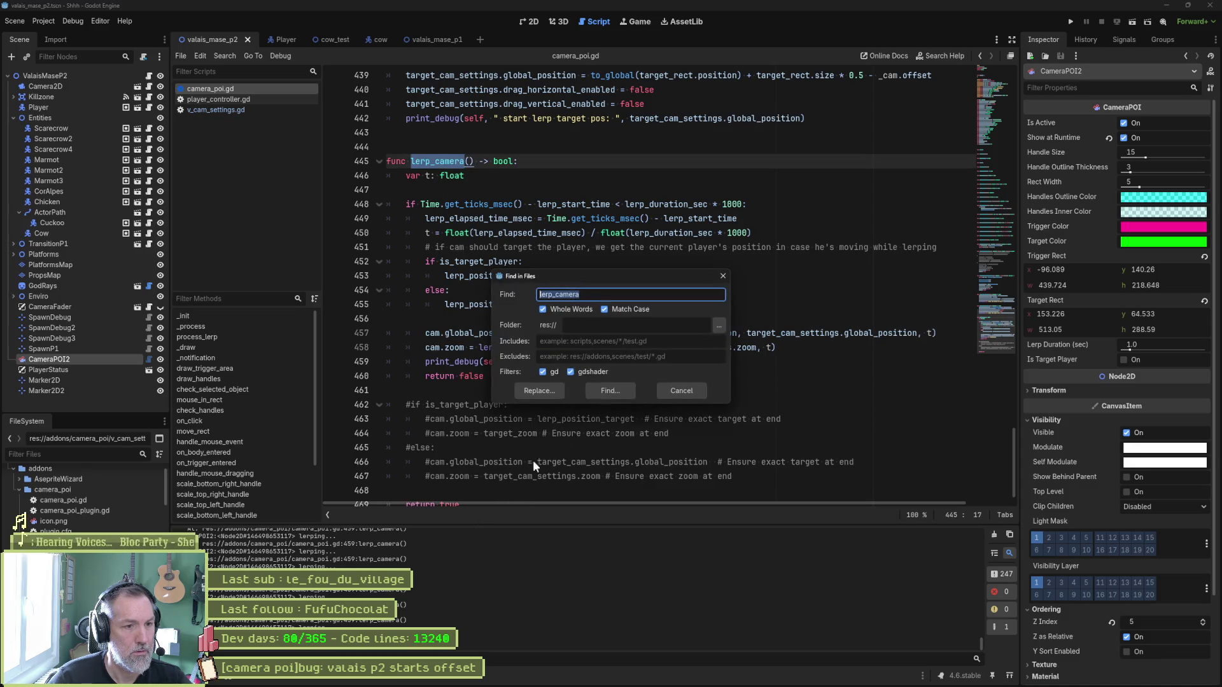
Go to process_lerp's lerp_camera call, prefix lerp_callback.call() with #, and test-run.
{"action": "left_click", "coordinate": [636, 394]}
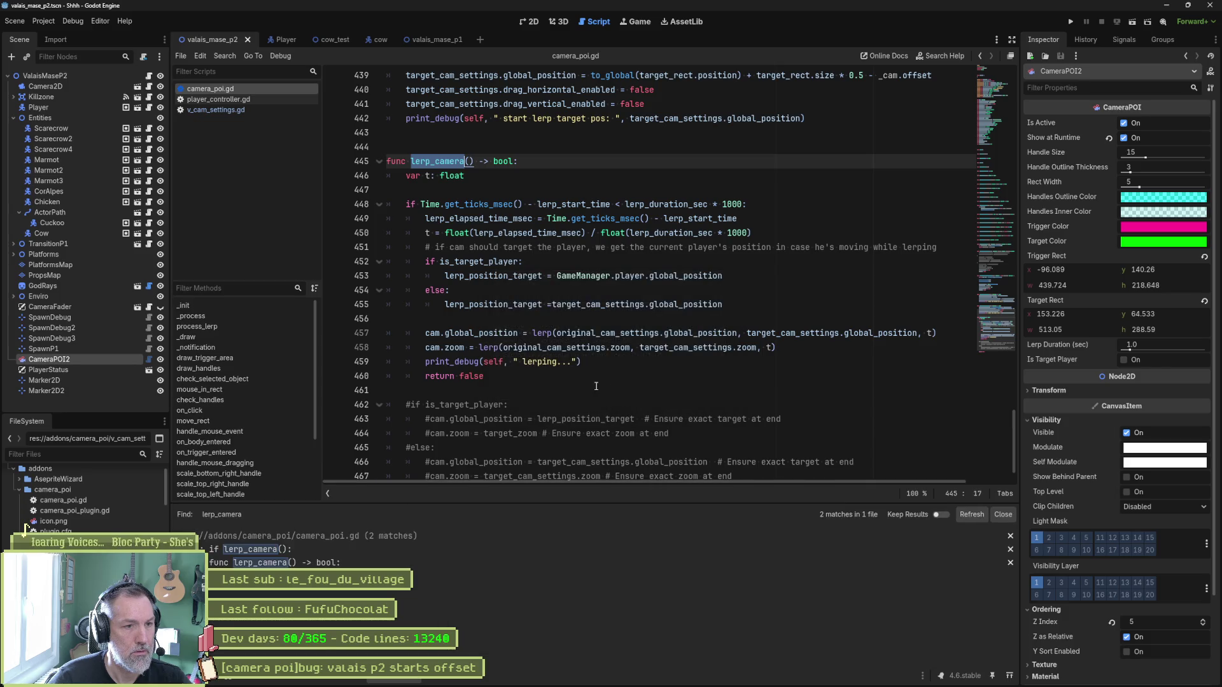
{"action": "left_click", "coordinate": [353, 550]}
{"action": "left_click", "coordinate": [518, 262]}
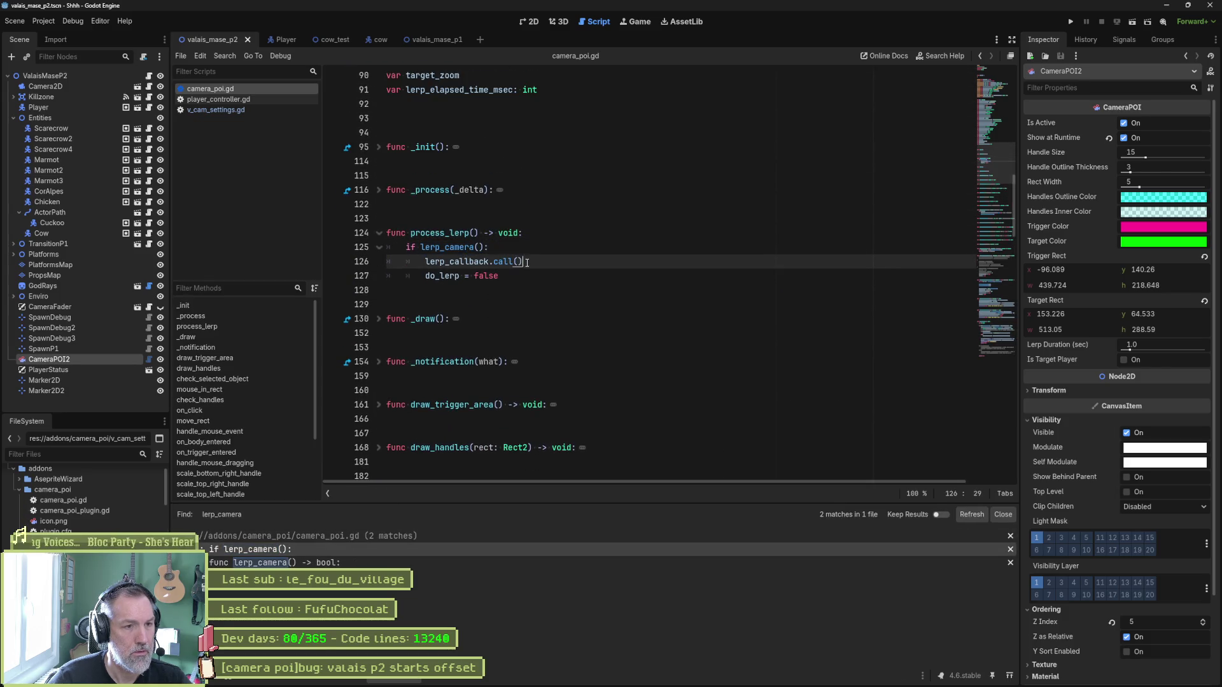
{"action": "key", "text": "Home"}
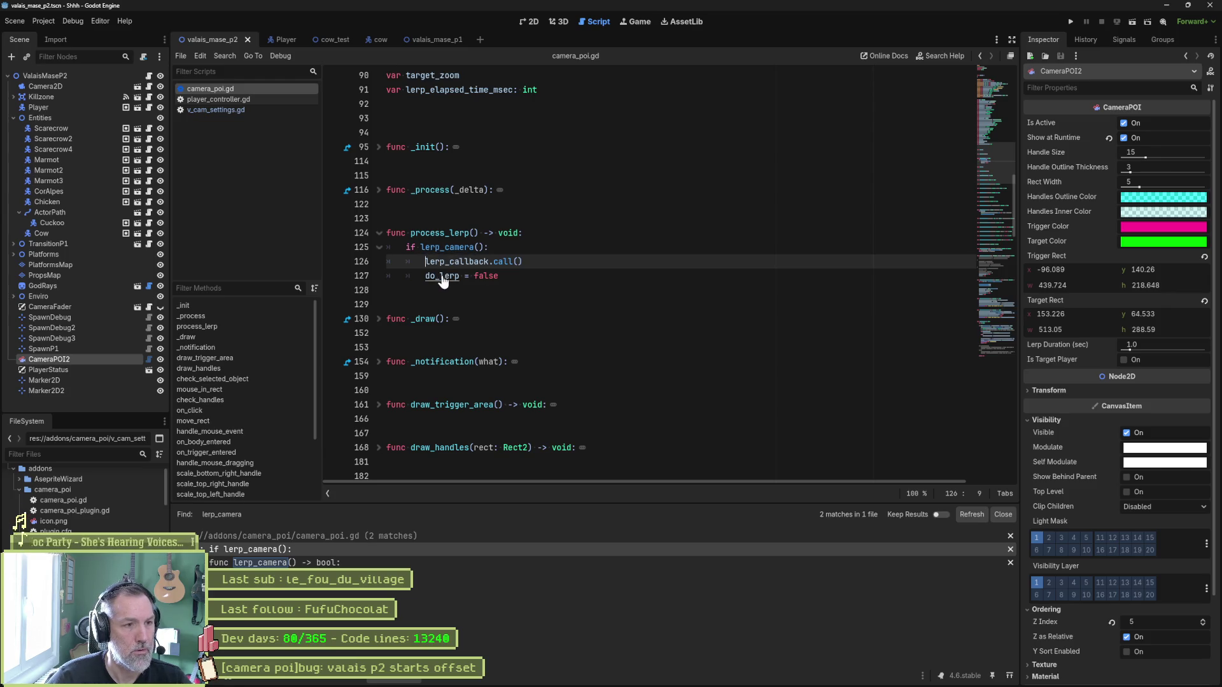
{"action": "type", "text": "#"}
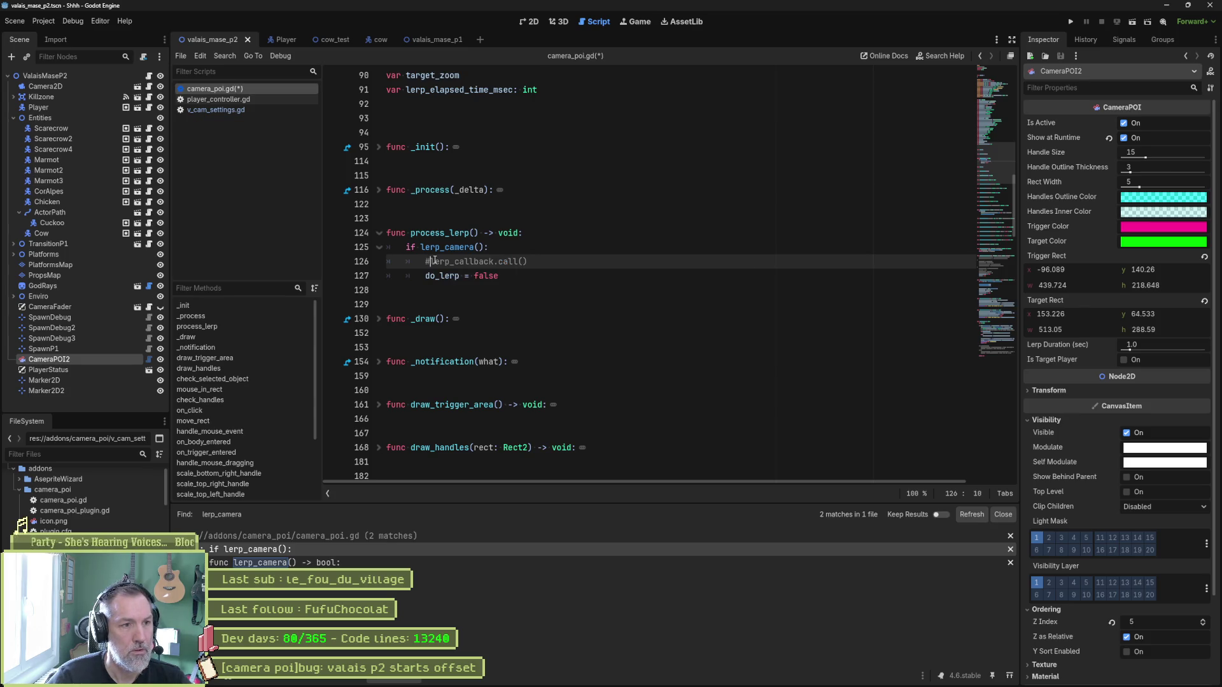
{"action": "key", "text": "F6"}
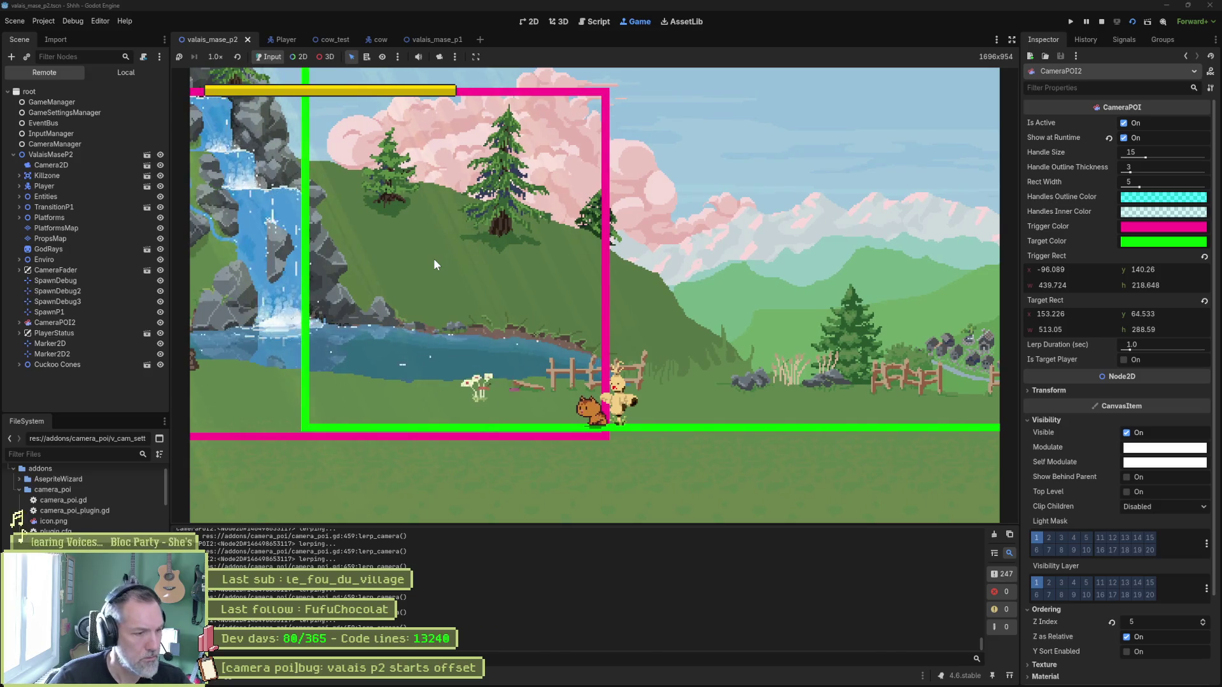
{"action": "key", "text": "F8"}
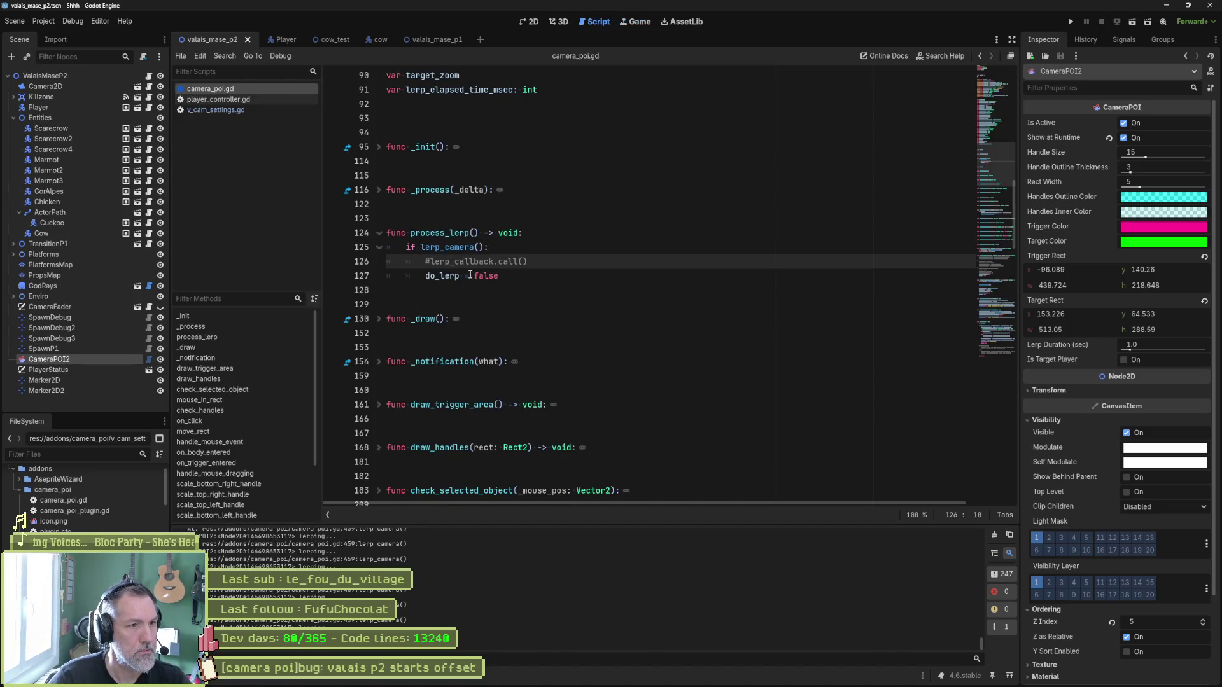
Insert a space after '=' before target_cam_settings on line 455 of lerp_camera.
{"action": "left_click", "coordinate": [468, 248], "text": "ctrl"}
{"action": "scroll", "coordinate": [525, 262], "scroll_direction": "down", "scroll_amount": 2}
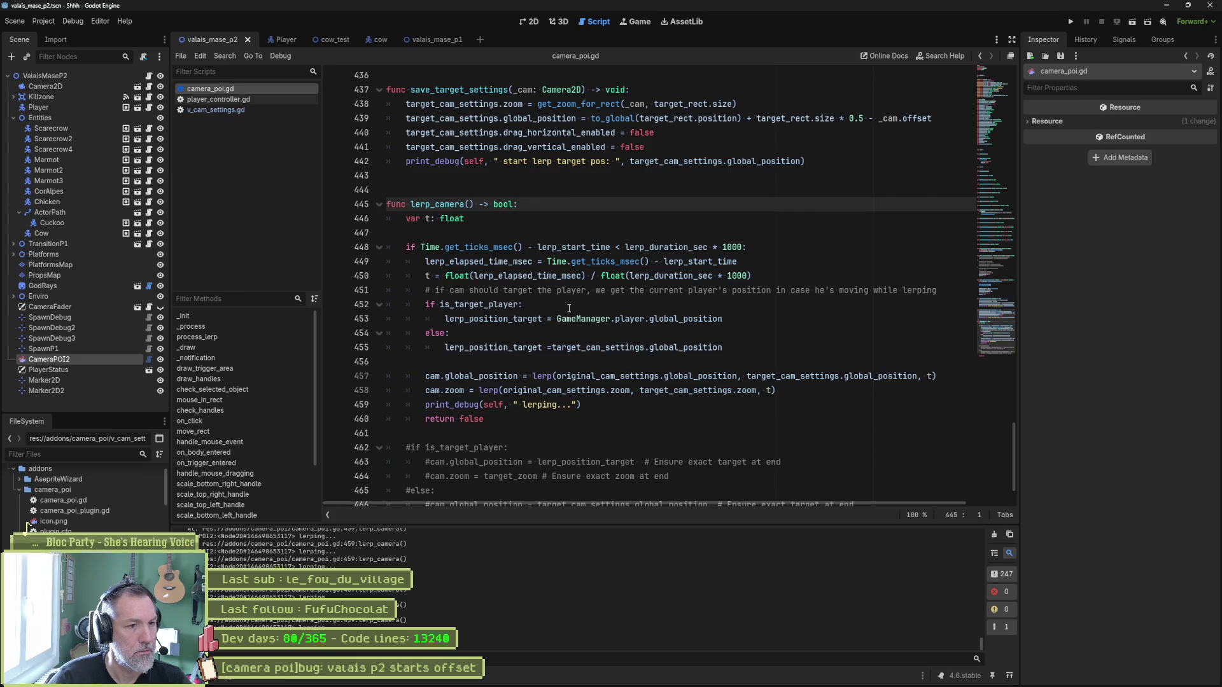
{"action": "left_click", "coordinate": [549, 351]}
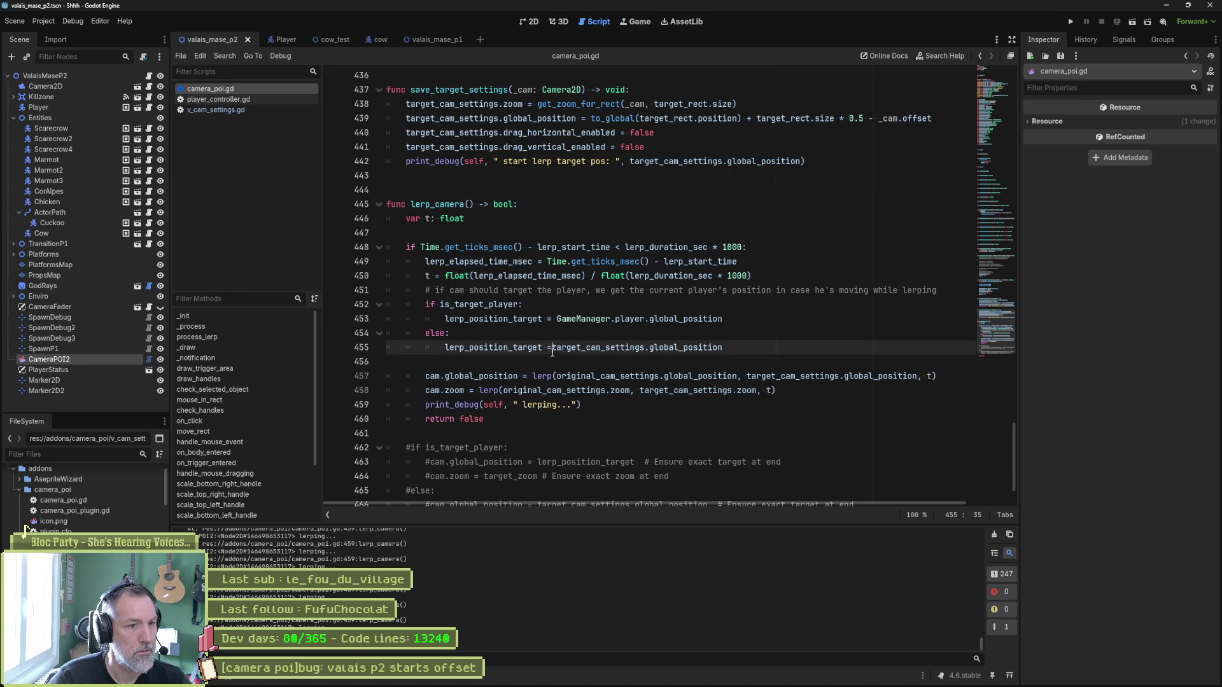
{"action": "type", "text": "="}
{"action": "key", "text": "Escape"}
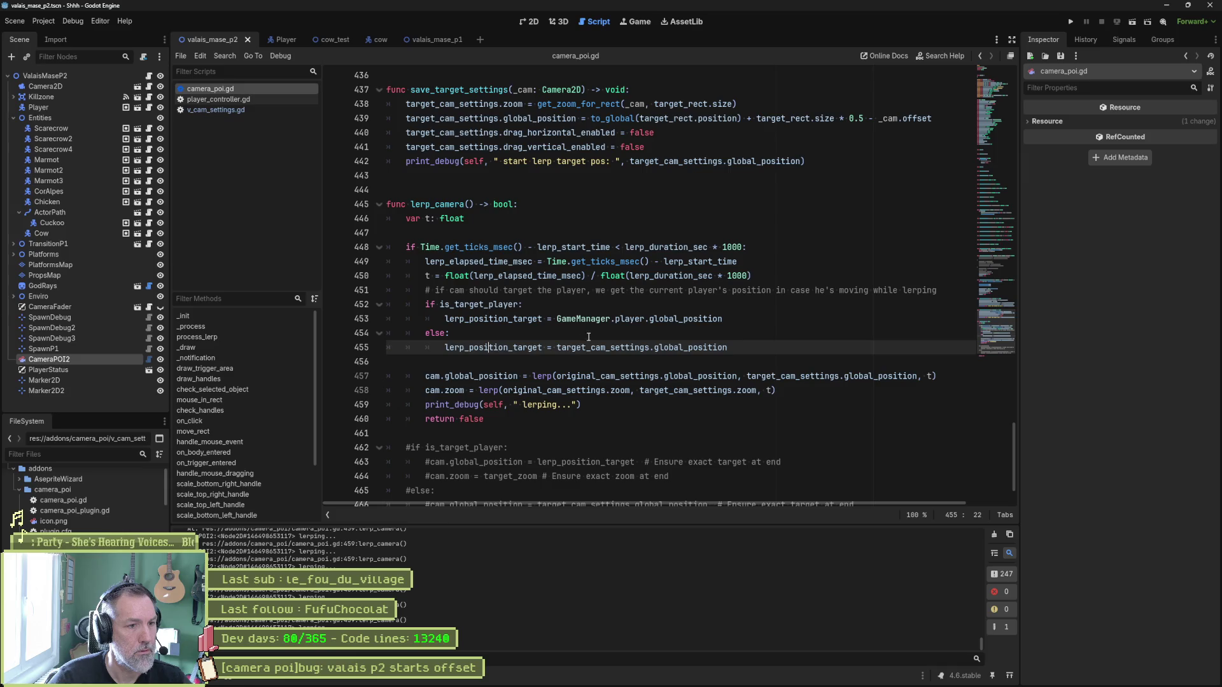
{"action": "double_click", "coordinate": [516, 347]}
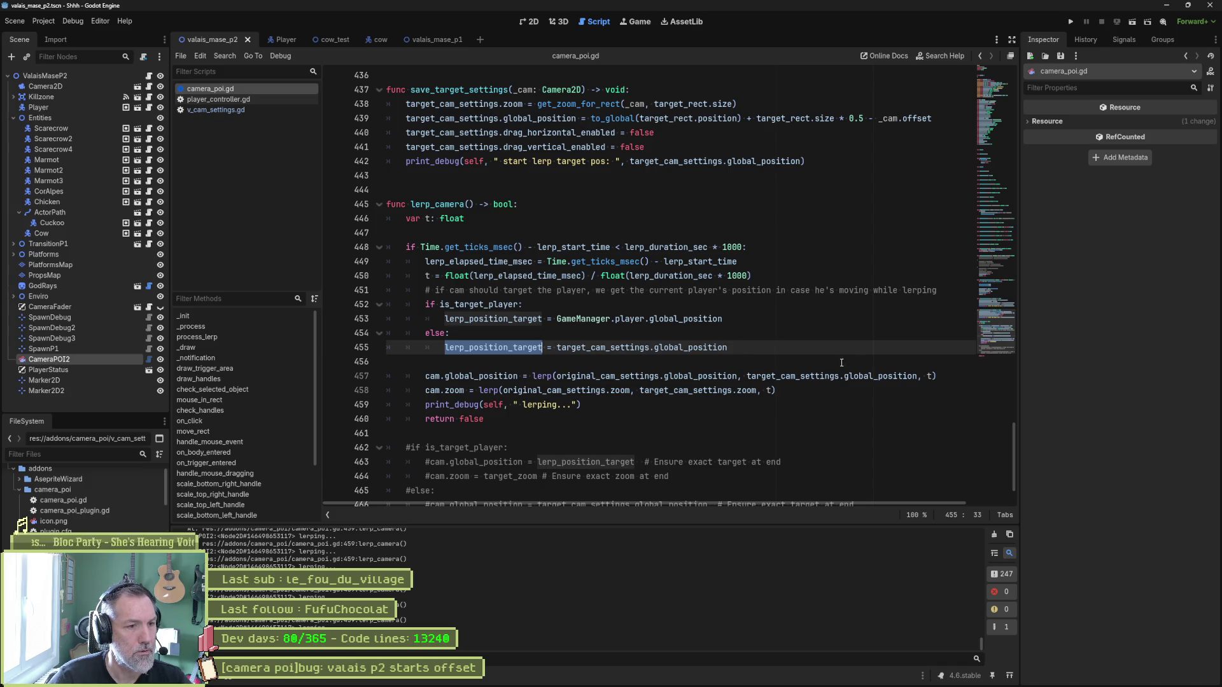
{"action": "left_click", "coordinate": [794, 392]}
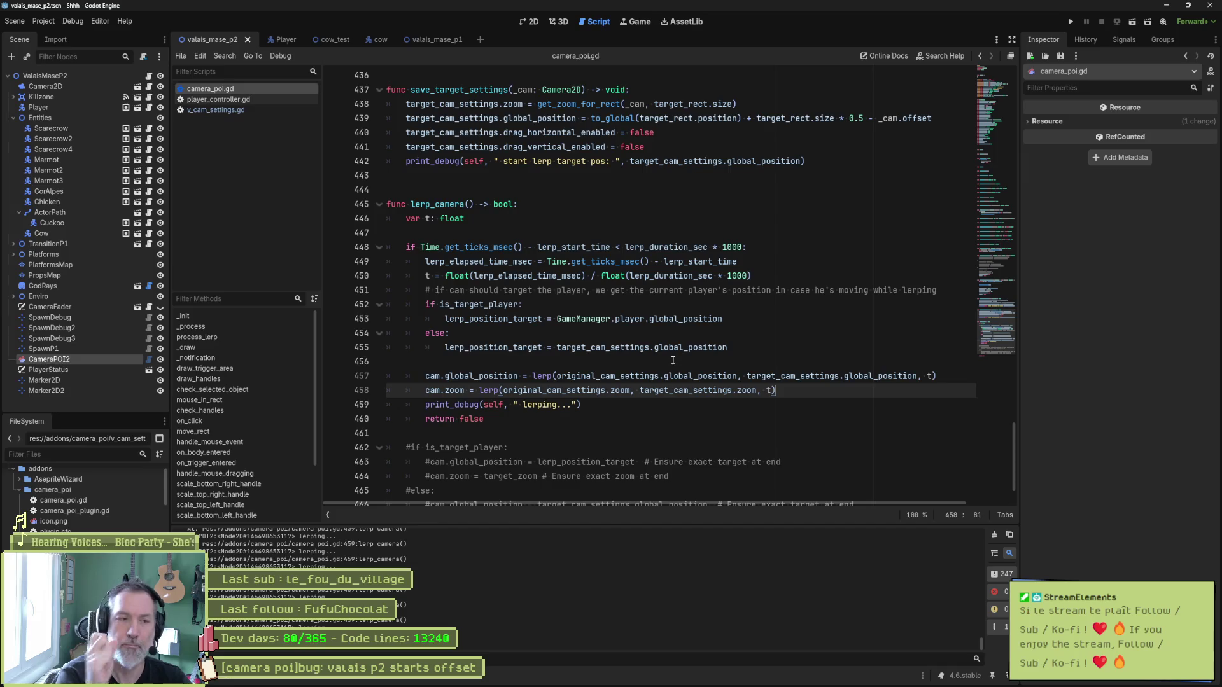
{"action": "double_click", "coordinate": [540, 321]}
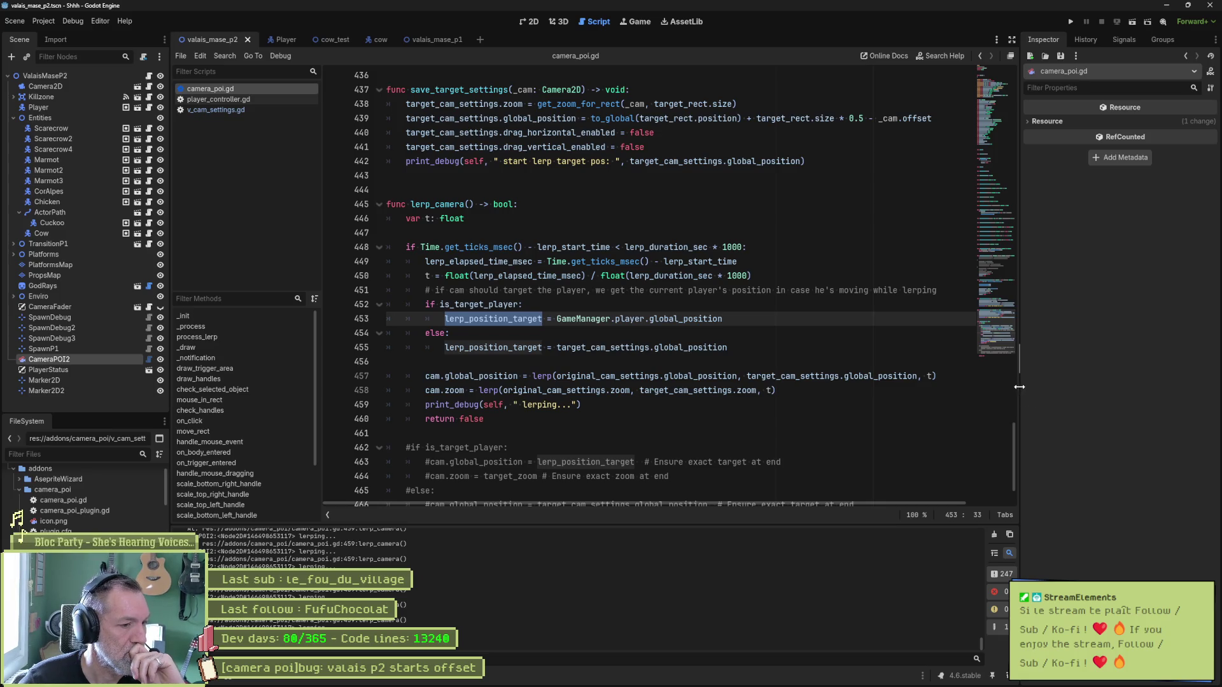
{"action": "left_click_drag", "start_coordinate": [1005, 330], "coordinate": [1009, 308]}
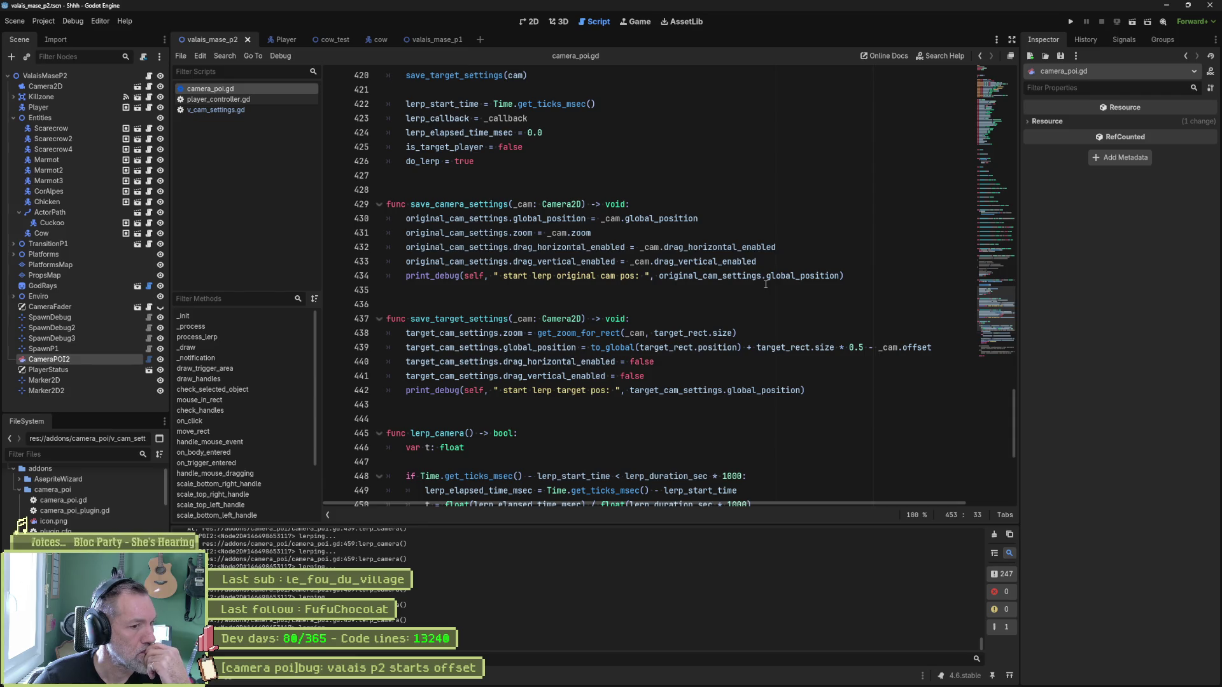
Scroll through camera_poi.gd, then switch to Fork to view its Local Changes diff.
{"action": "scroll", "coordinate": [765, 284], "scroll_direction": "down", "scroll_amount": 2}
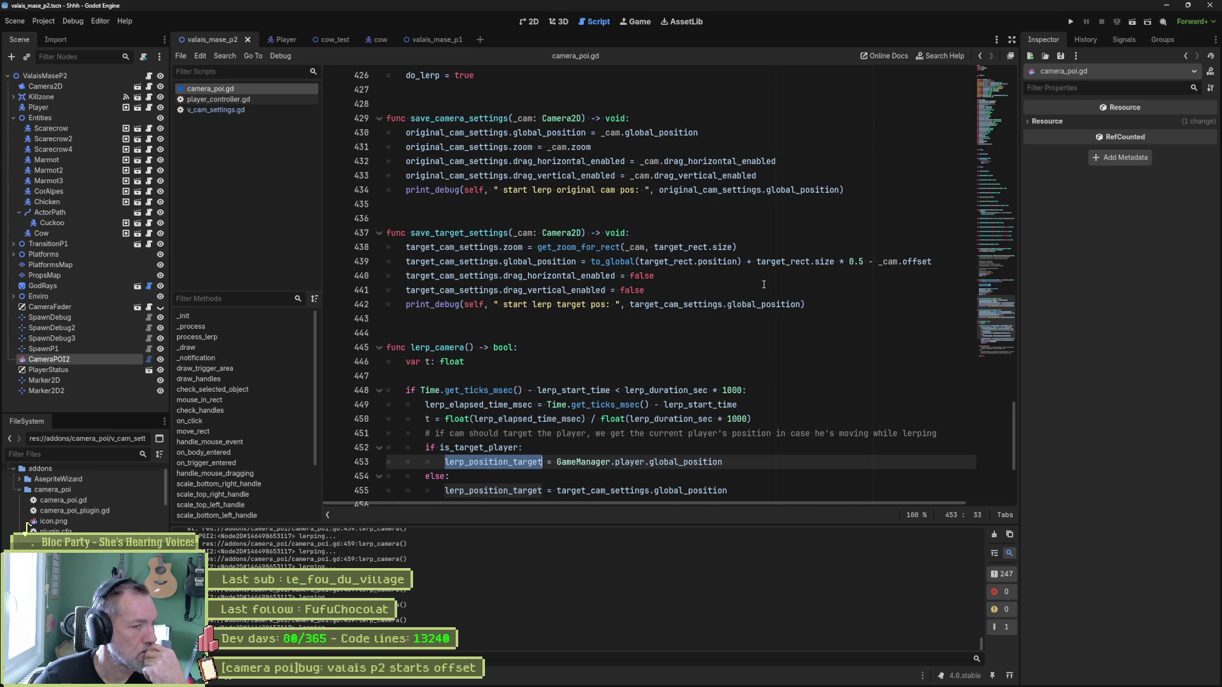
{"action": "scroll", "coordinate": [764, 284], "scroll_direction": "up", "scroll_amount": 4}
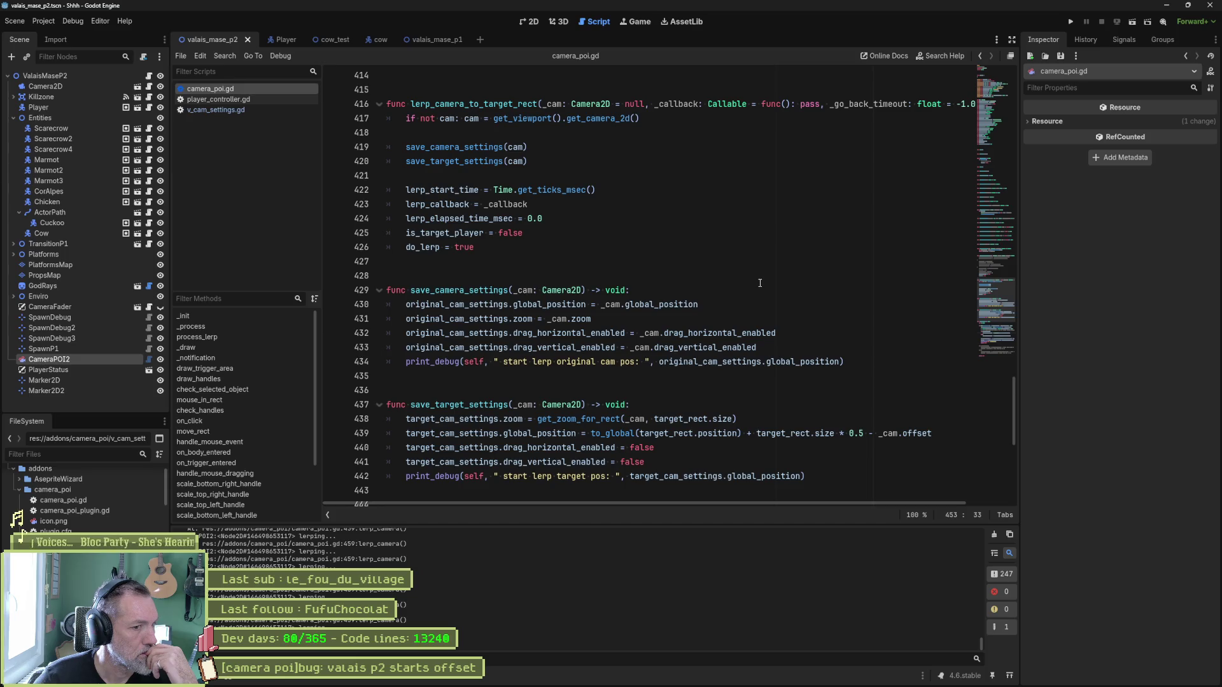
{"action": "scroll", "coordinate": [759, 282], "scroll_direction": "down", "scroll_amount": 5}
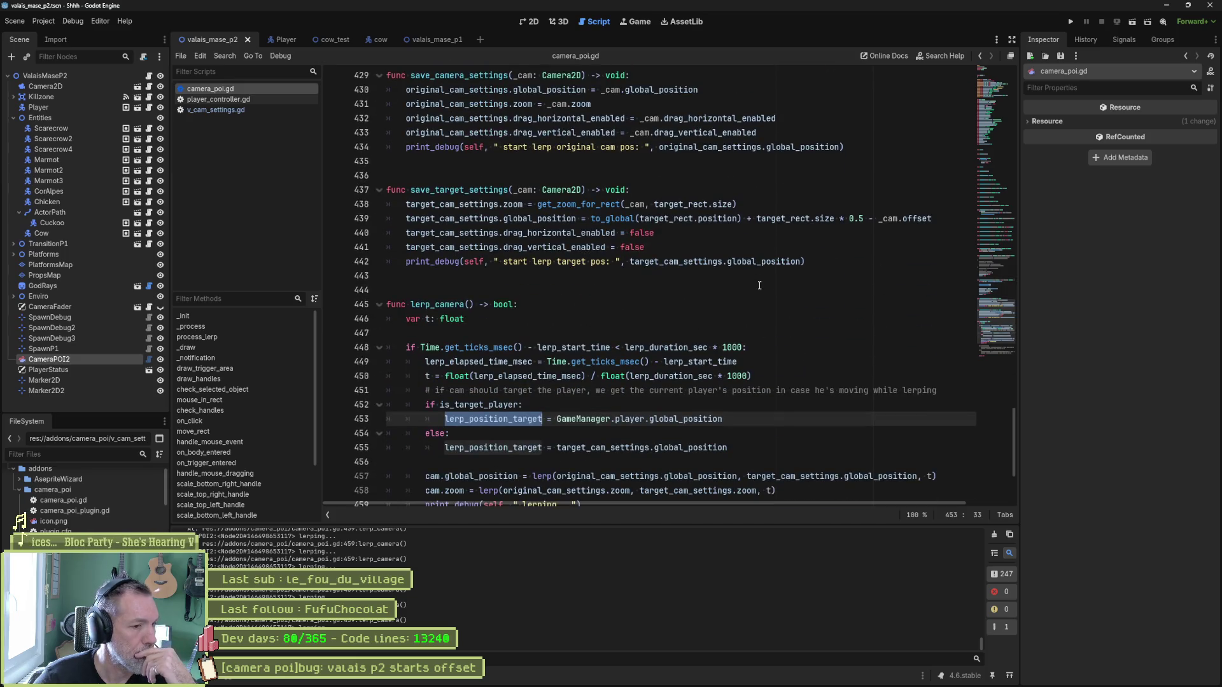
{"action": "scroll", "coordinate": [759, 285], "scroll_direction": "down", "scroll_amount": 3}
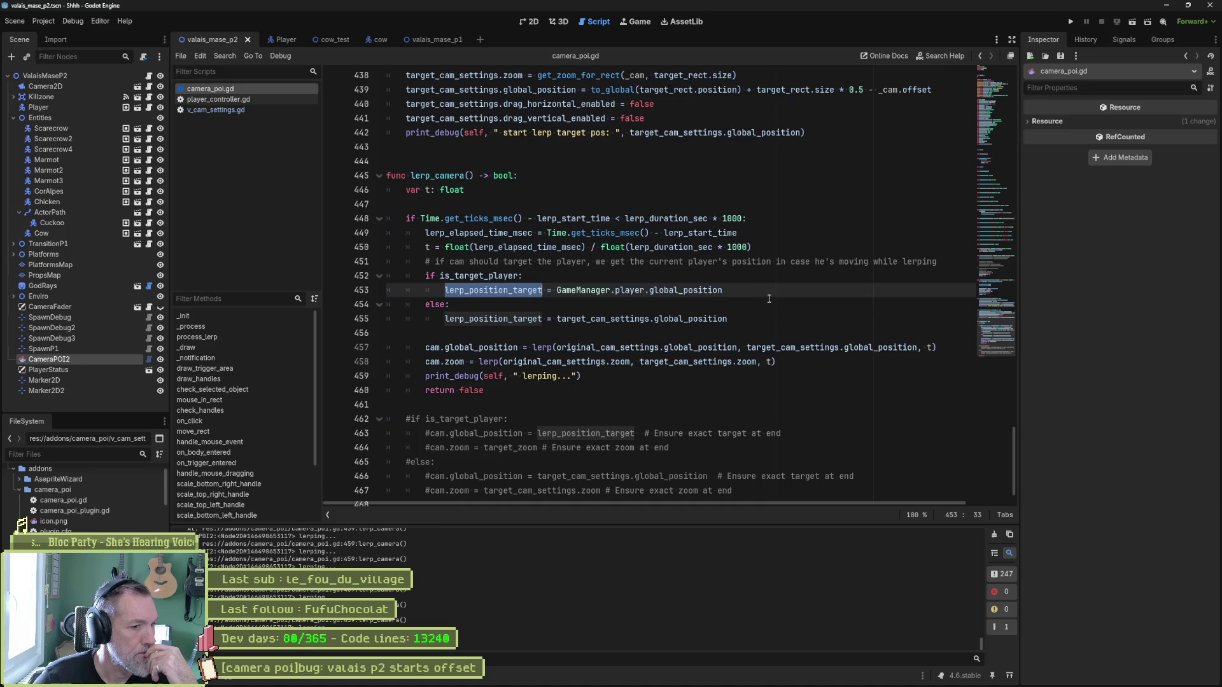
{"action": "scroll", "coordinate": [768, 298], "scroll_direction": "down", "scroll_amount": 1}
{"action": "mouse_move", "coordinate": [738, 684]}
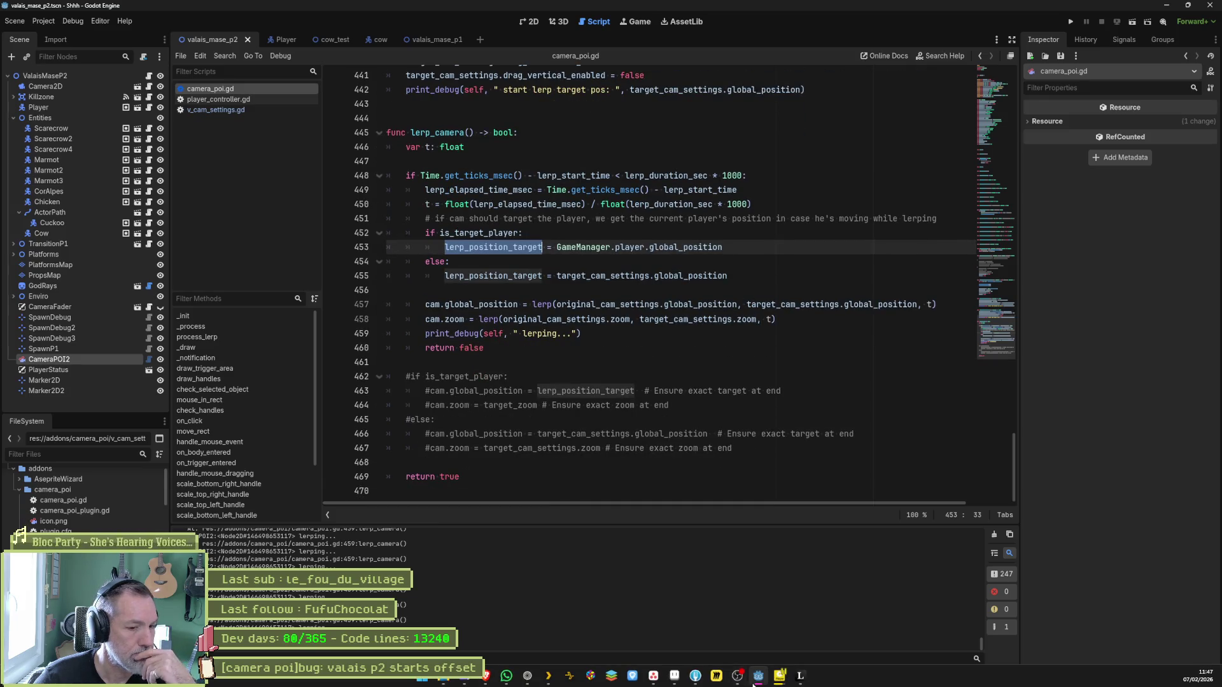
{"action": "left_click", "coordinate": [693, 679]}
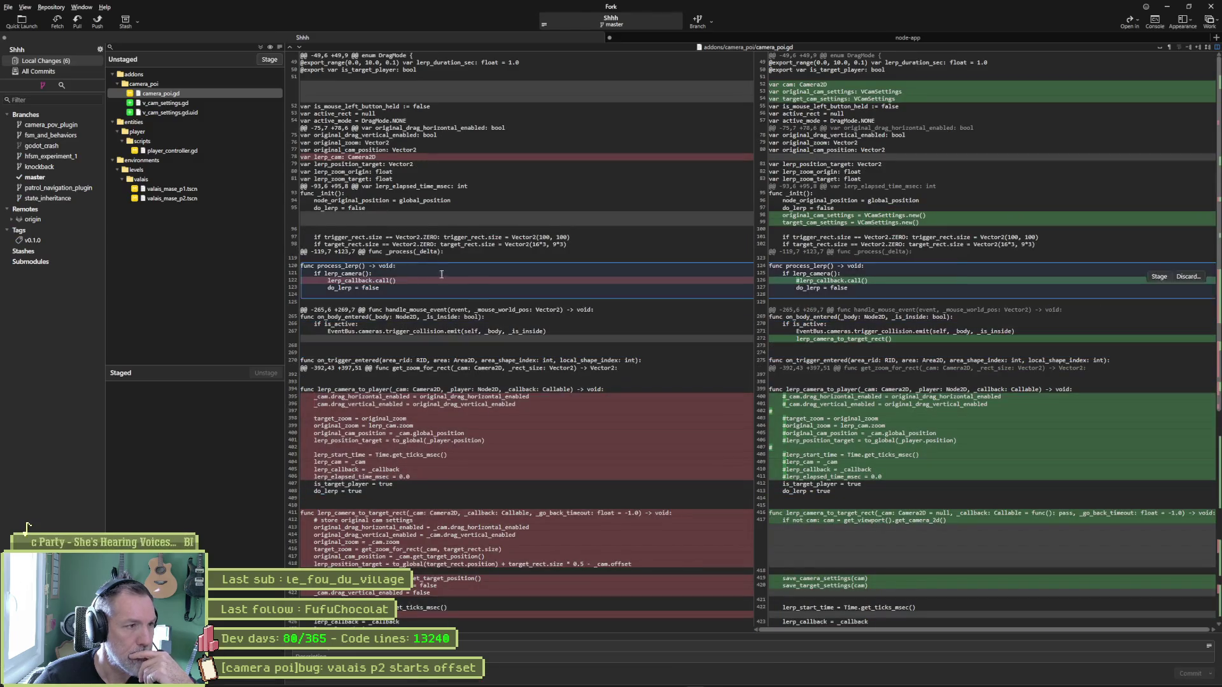